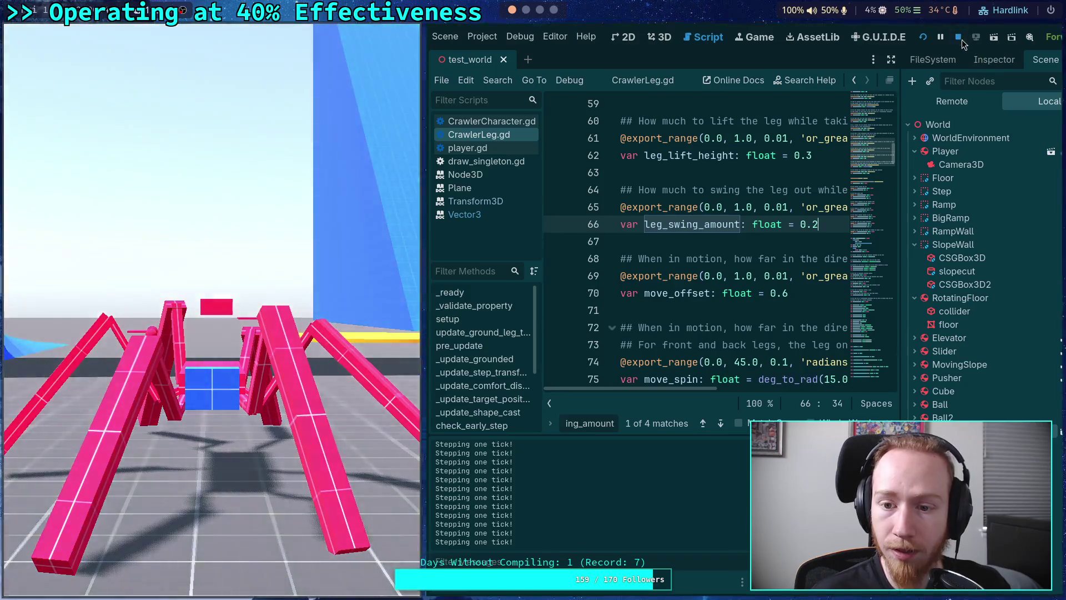
# Change leg_swing_amount from 0.2 to 0.5, then test-run the crawler scene and stop it.
pyautogui.click(960, 38)
pyautogui.press('BackSpace')
pyautogui.write('5')
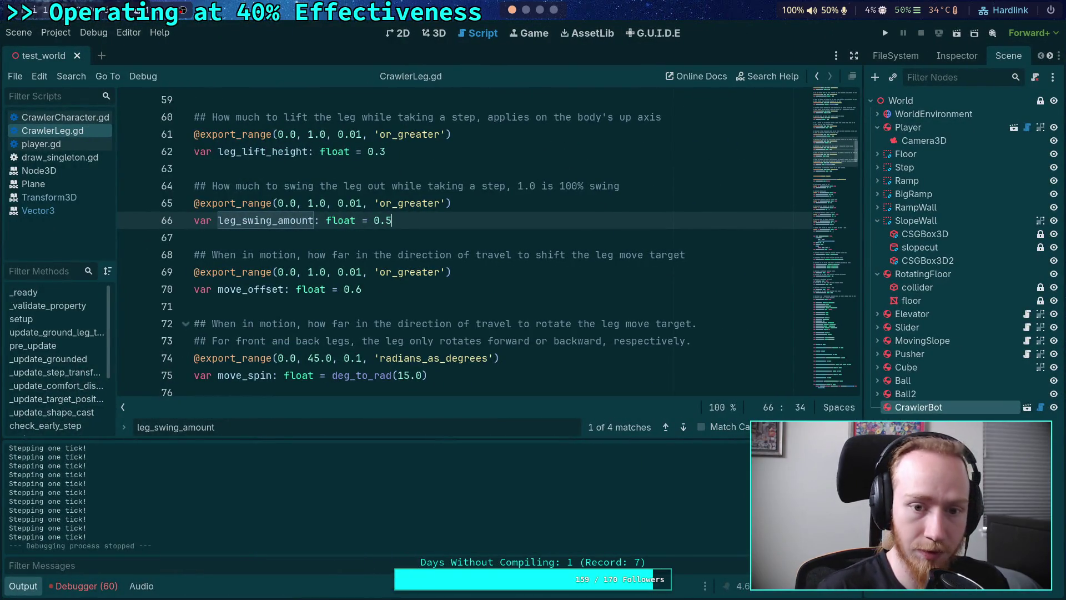
pyautogui.press('F5')
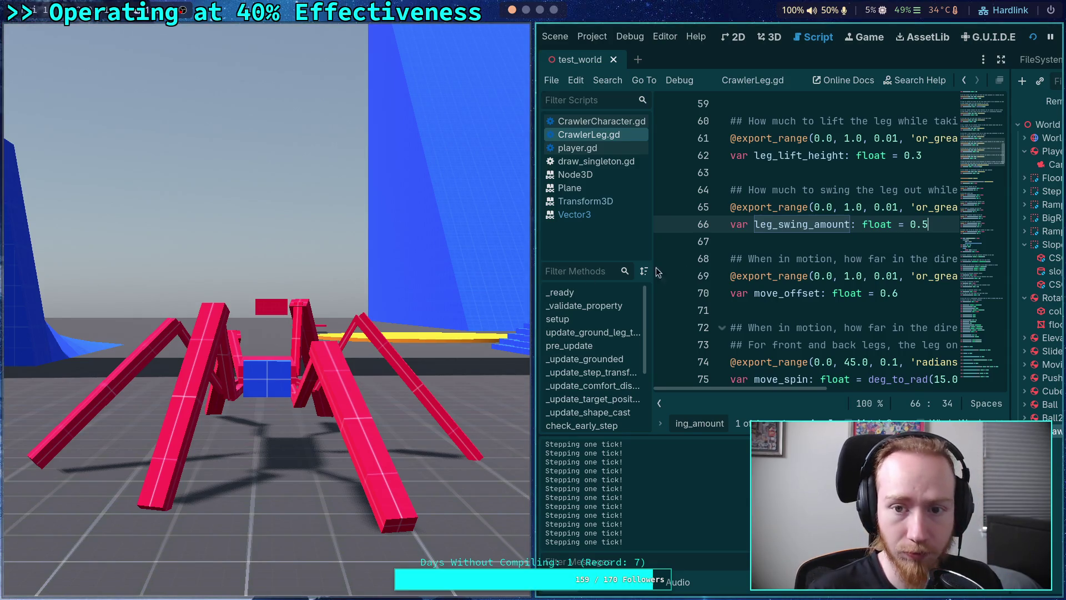
pyautogui.press('F8')
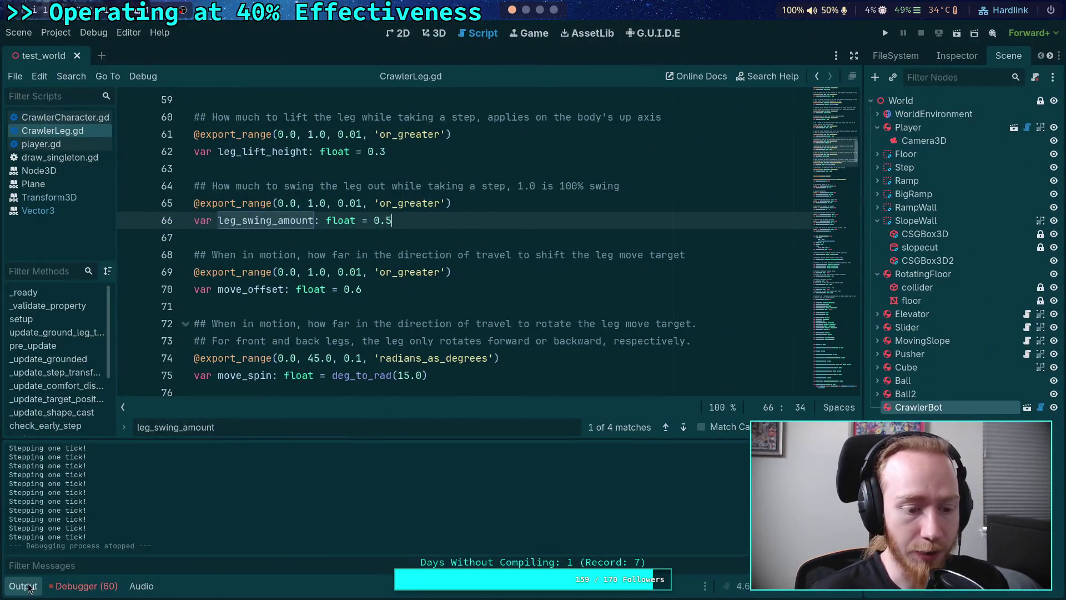
# Collapse the Output panel, unfold setup(), and select step_sweep_length's PI * 0.5 factor on line 212.
pyautogui.click(22, 586)
pyautogui.scroll(-18, 334, 372)
pyautogui.scroll(-20, 391, 361)
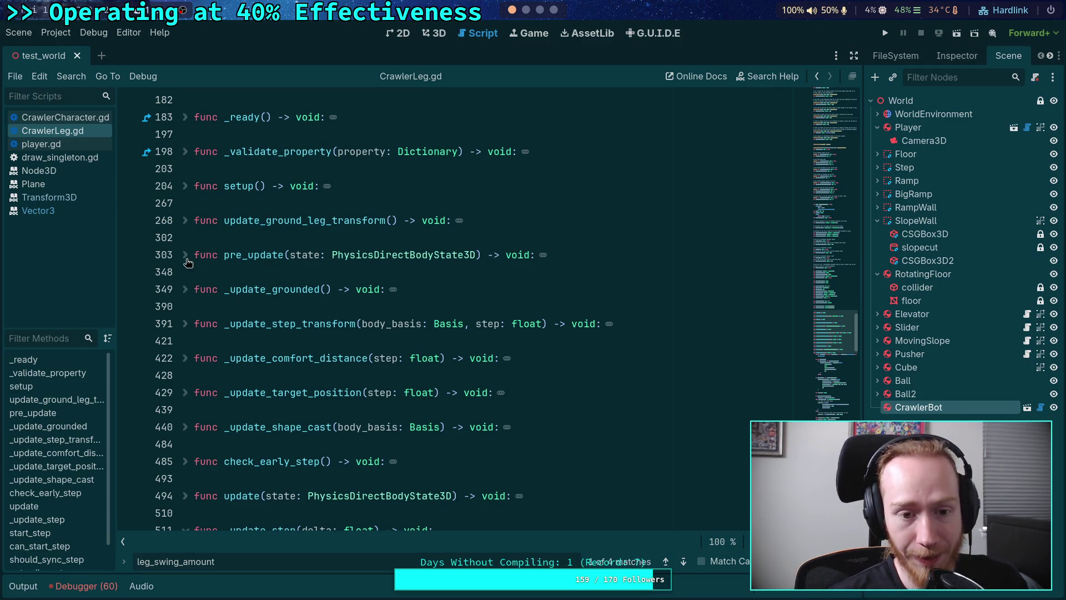
pyautogui.click(186, 186)
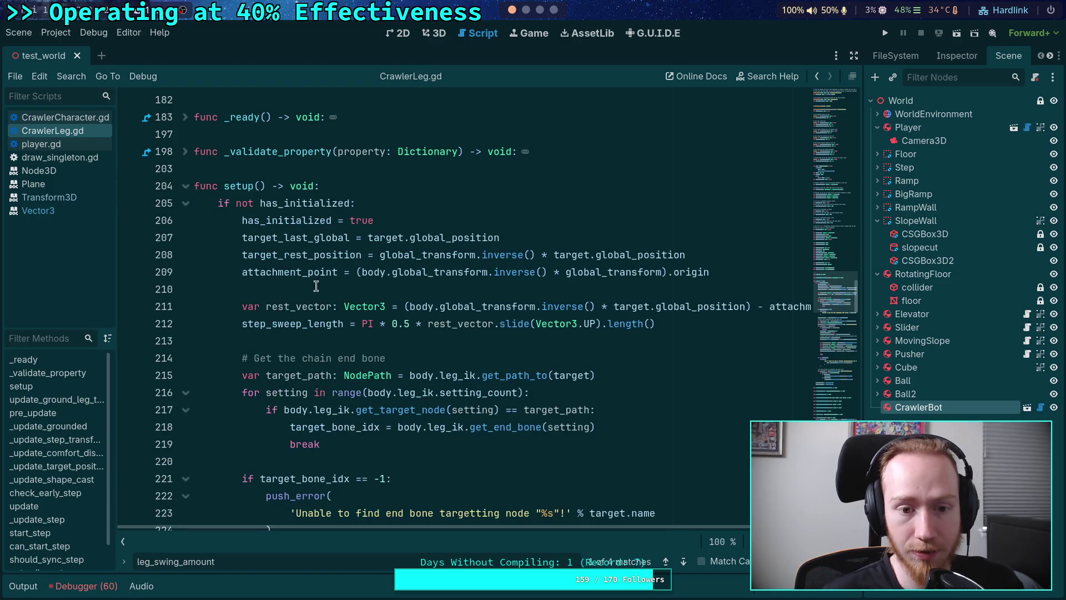
pyautogui.doubleClick(318, 329)
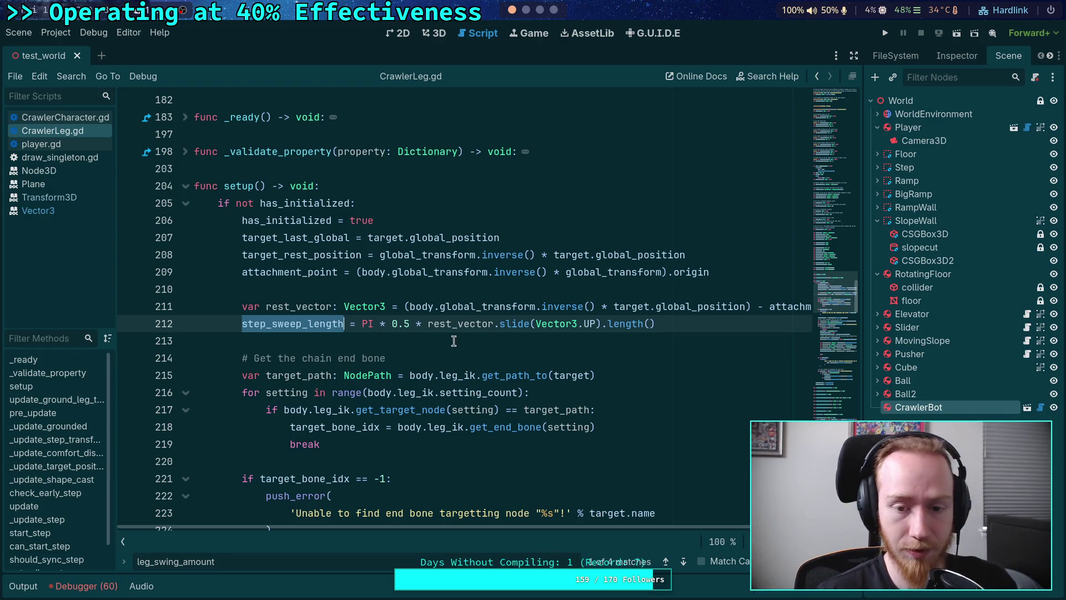
pyautogui.moveTo(361, 323); pyautogui.dragTo(412, 326)
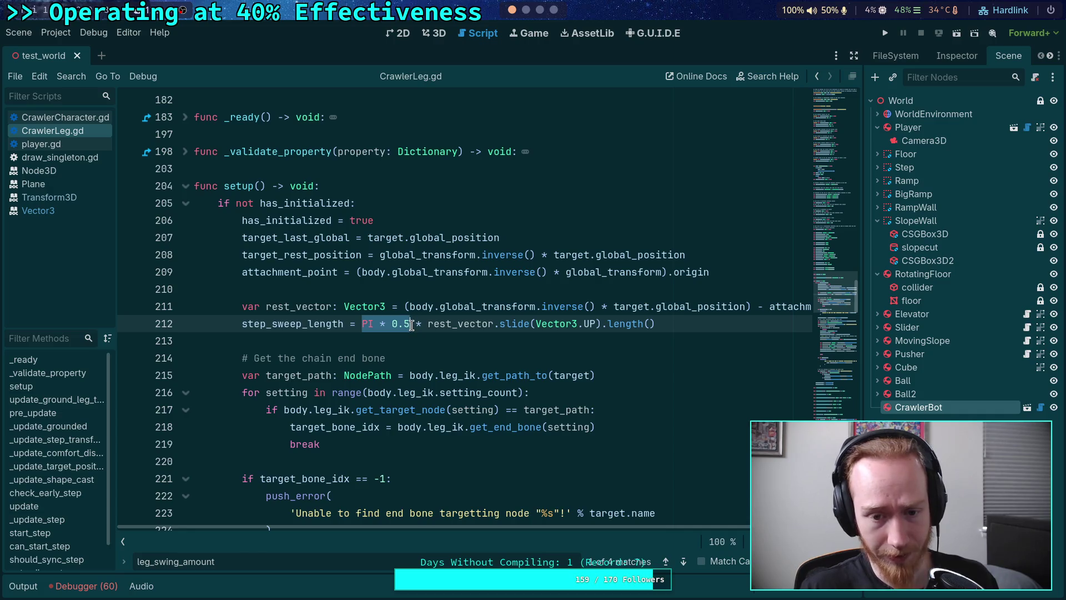
# Replace PI * 0.5 with (PI / 3.0) in the step_sweep_length formula on line 212.
pyautogui.write('(')
pyautogui.write('PI / ')
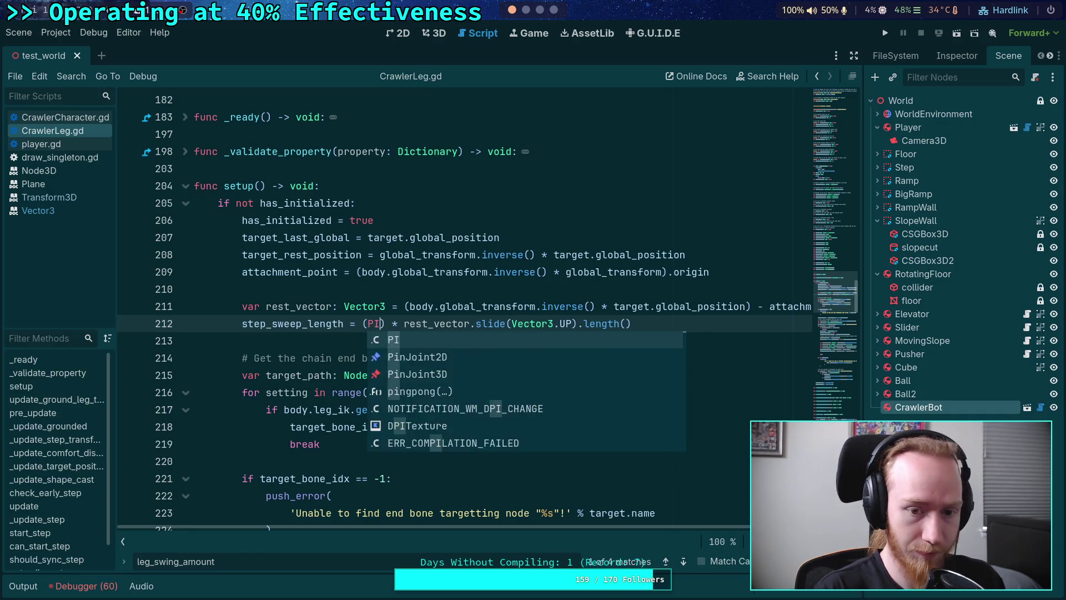
pyautogui.write('3.0)')
pyautogui.moveTo(363, 324); pyautogui.dragTo(423, 324)
pyautogui.scroll(-15, 470, 387)
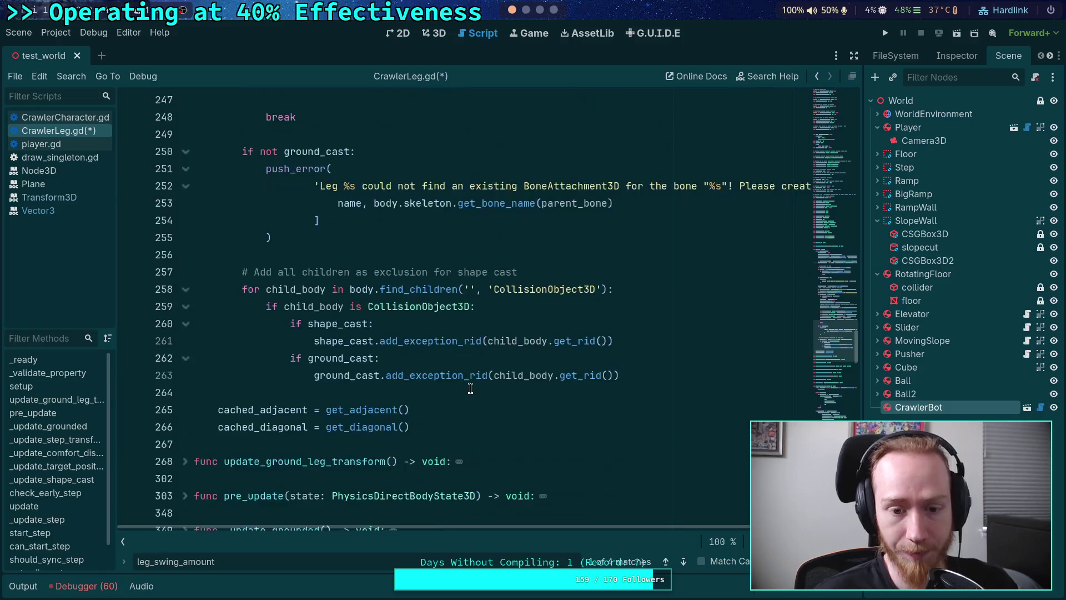
pyautogui.scroll(-15, 422, 363)
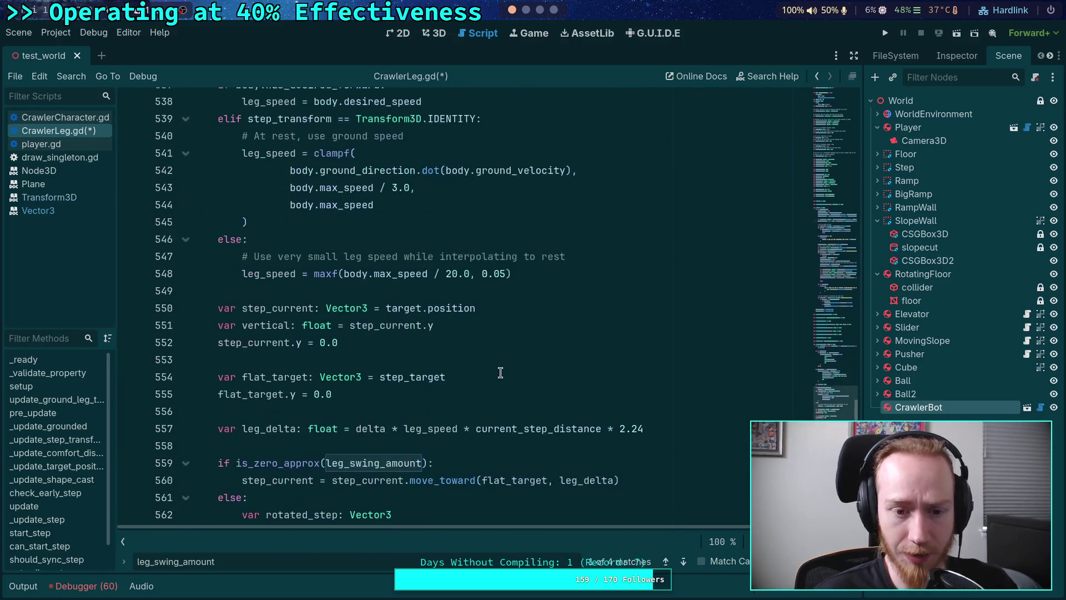
pyautogui.scroll(-1, 501, 372)
pyautogui.moveTo(494, 323); pyautogui.dragTo(554, 324)
# Scroll back up and place the caret at the end of the leg_swing_amount export line.
pyautogui.scroll(20, 562, 381)
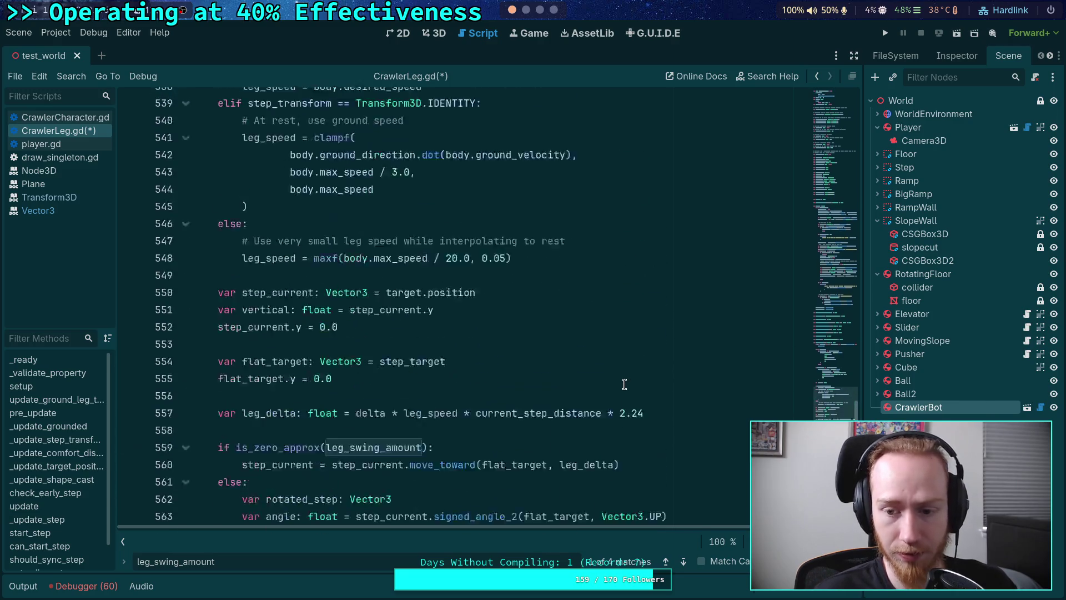
pyautogui.scroll(15, 523, 356)
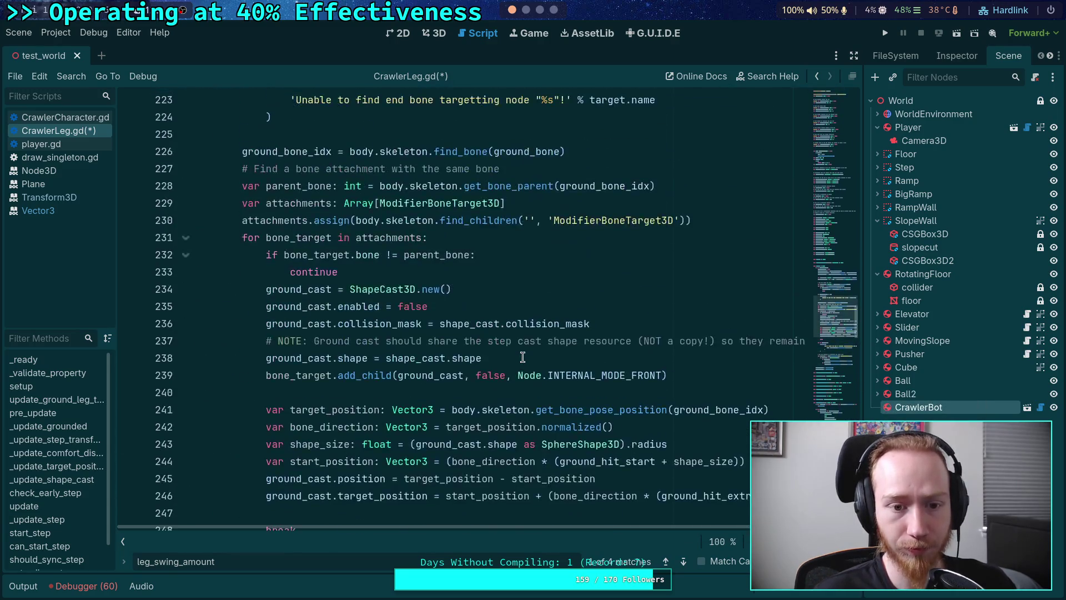
pyautogui.scroll(13, 507, 355)
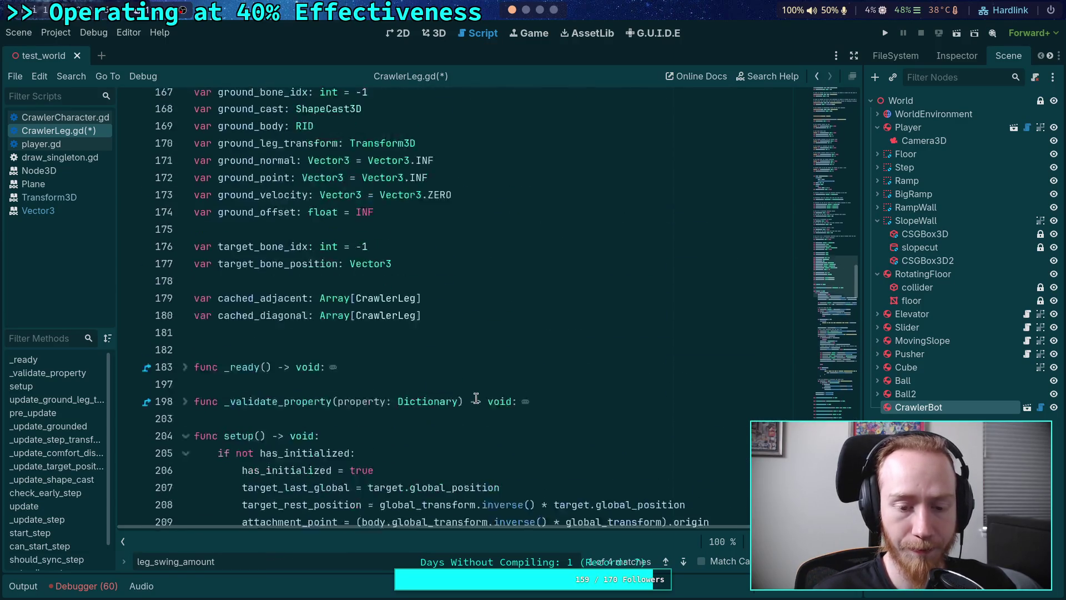
pyautogui.scroll(20, 462, 380)
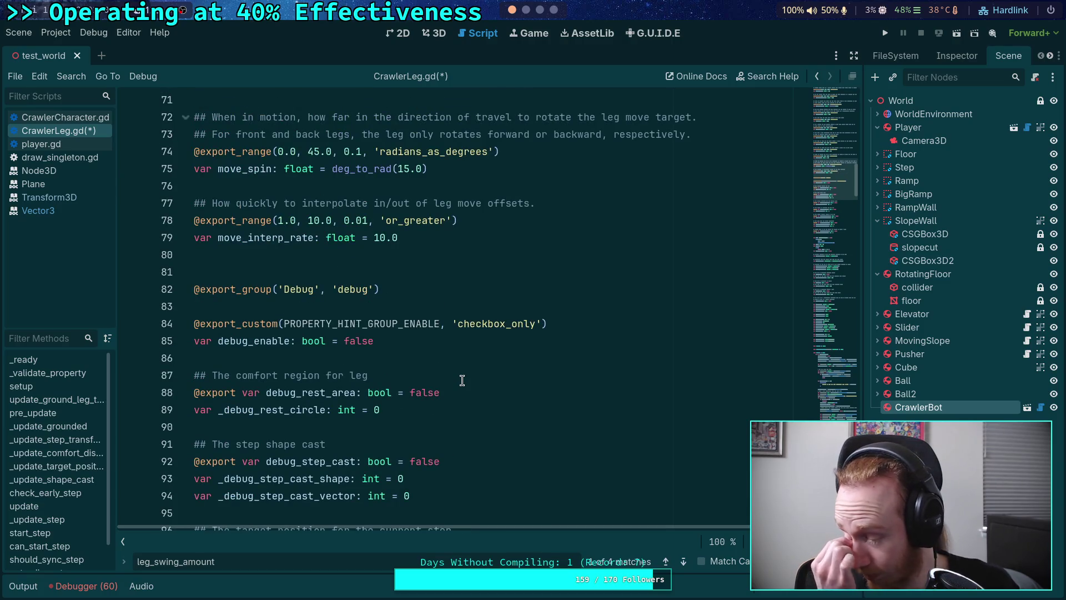
pyautogui.scroll(17, 462, 381)
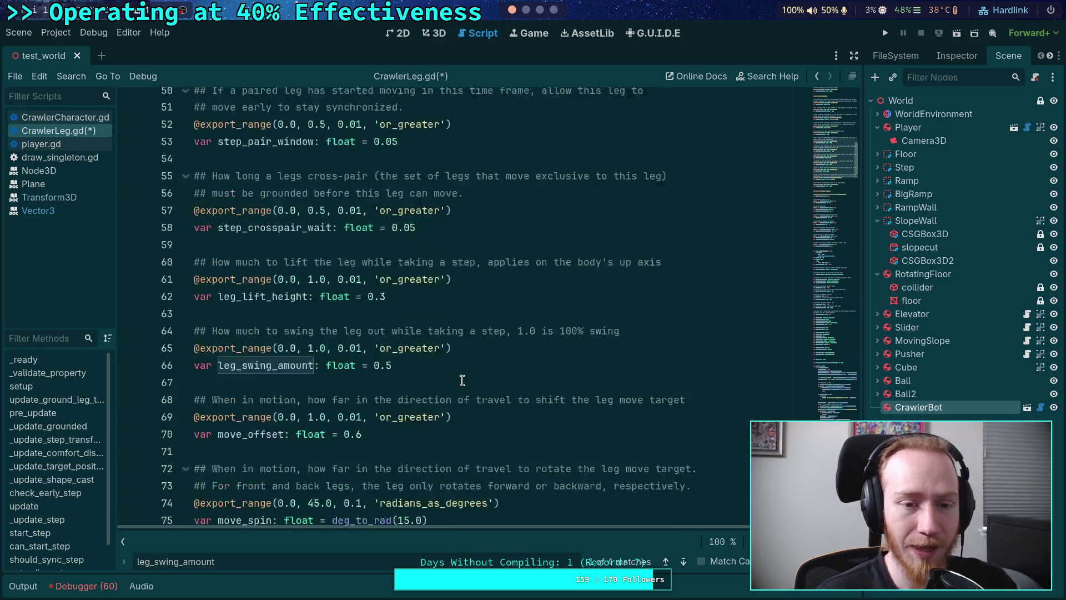
pyautogui.scroll(-6, 430, 379)
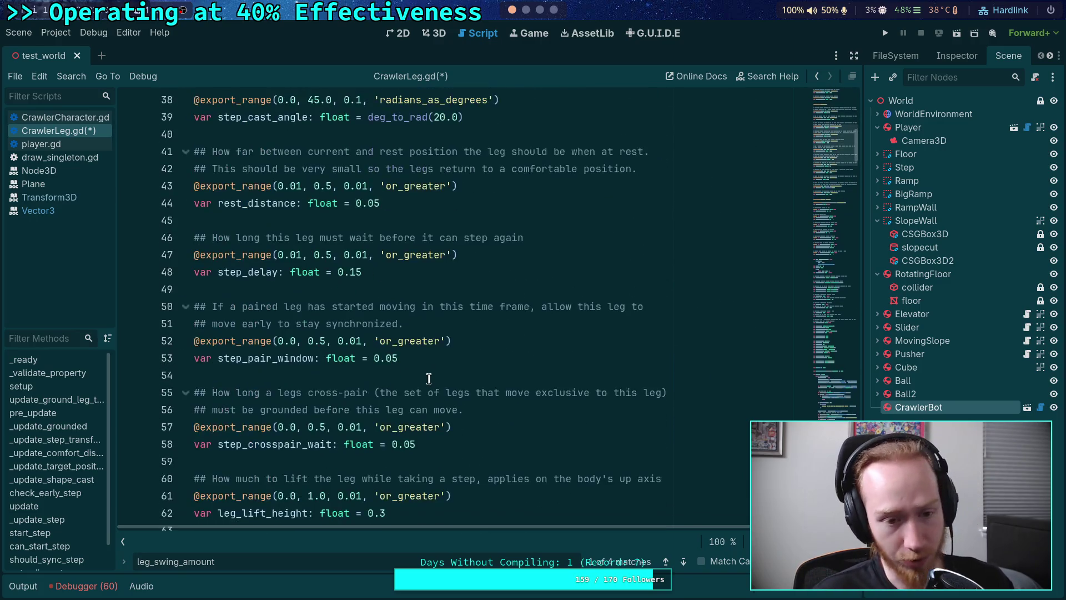
pyautogui.scroll(6, 429, 379)
pyautogui.scroll(-11, 431, 376)
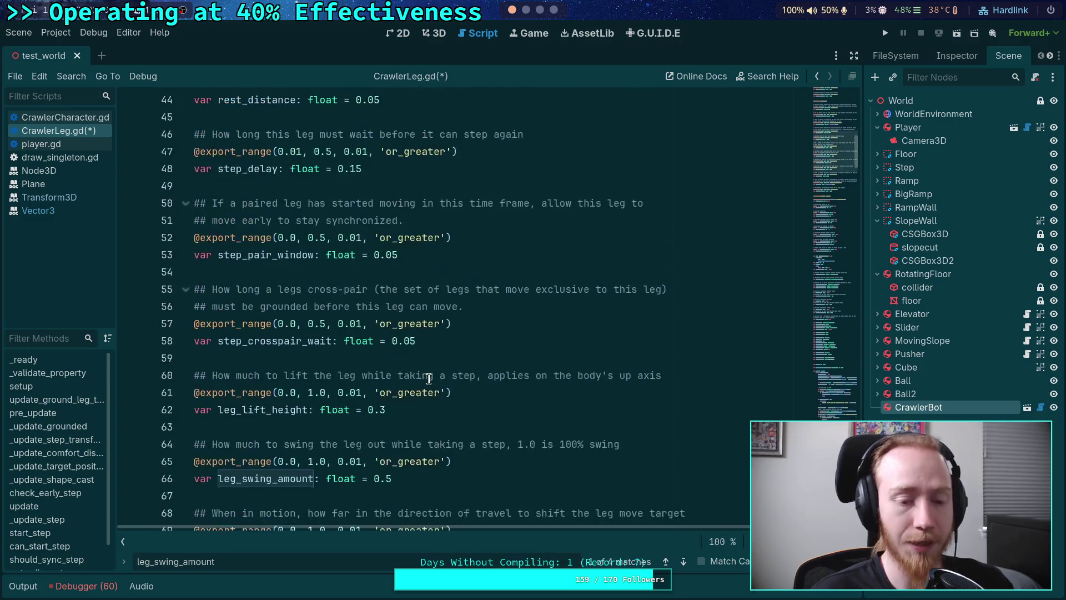
pyautogui.click(468, 323)
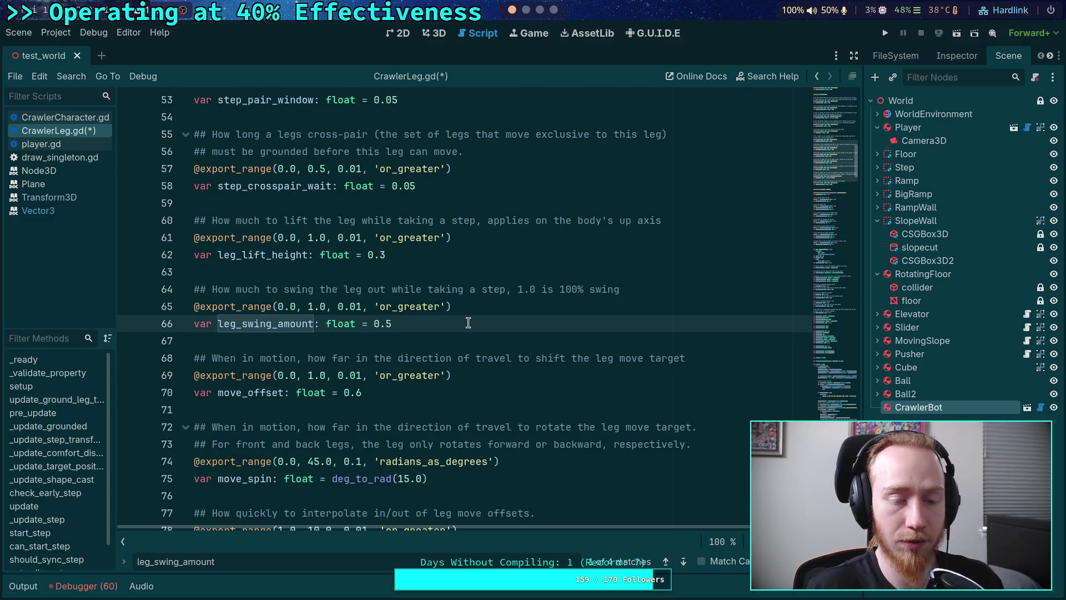
pyautogui.press('Return')
pyautogui.press('Return')
pyautogui.write('@export_range(')
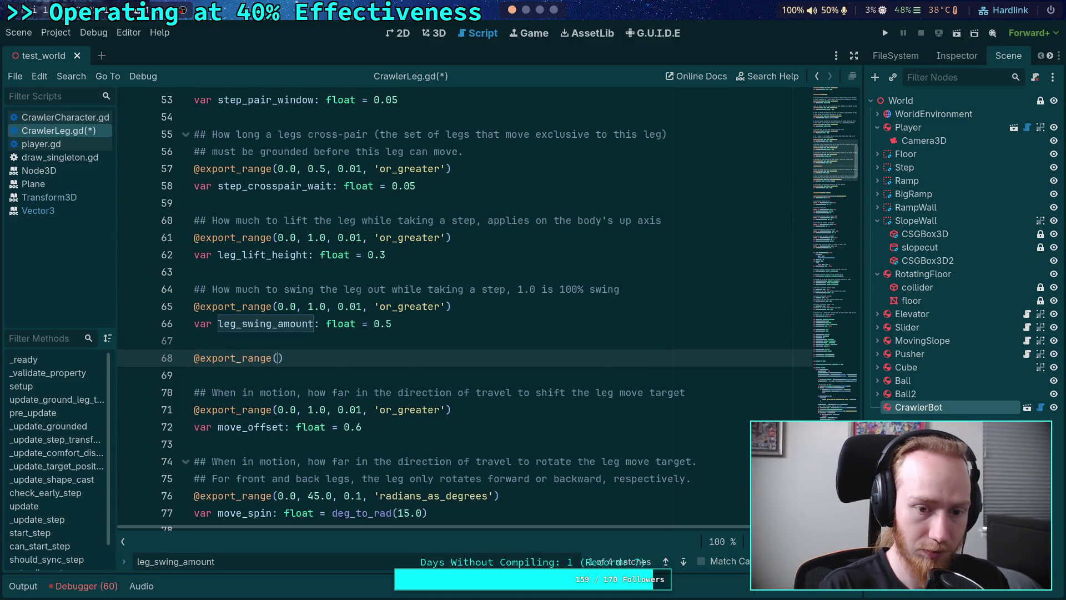
pyautogui.write('0.0,')
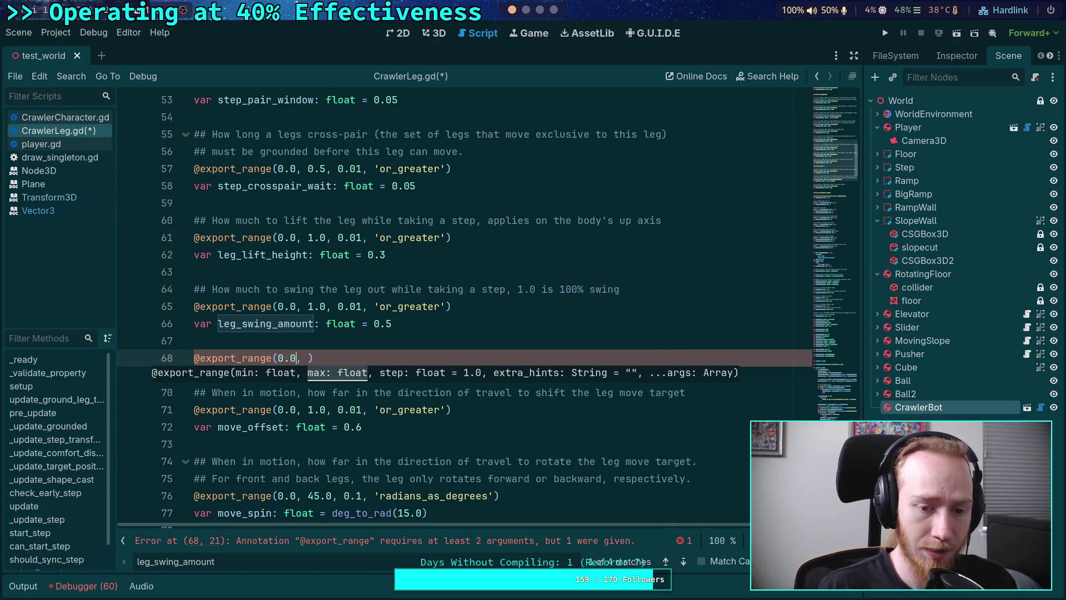
pyautogui.click(278, 358)
pyautogui.press('Delete')
pyautogui.write('45.0, ')
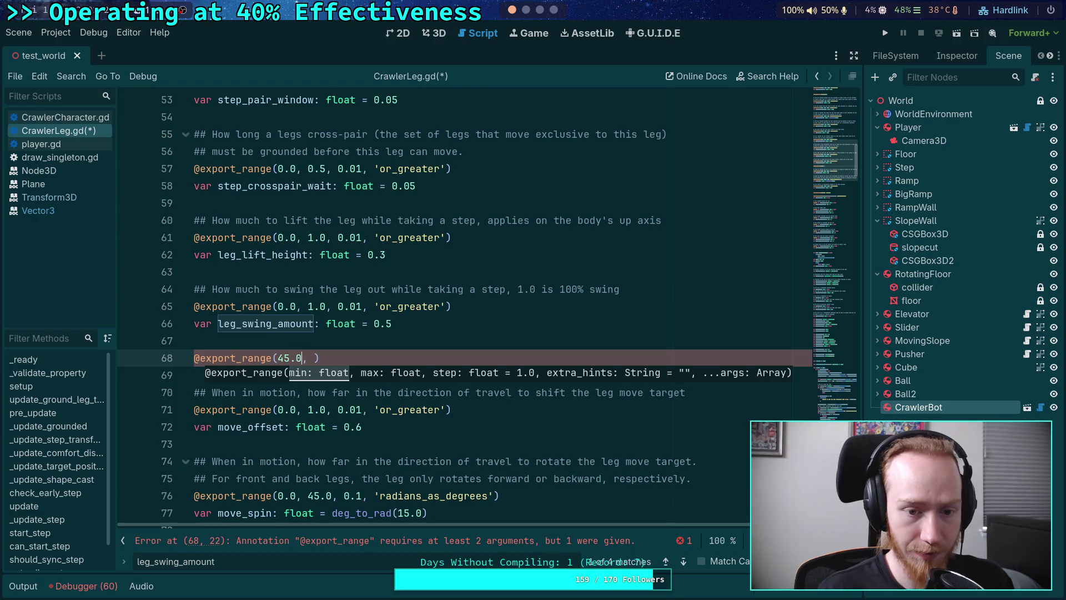
pyautogui.write('90')
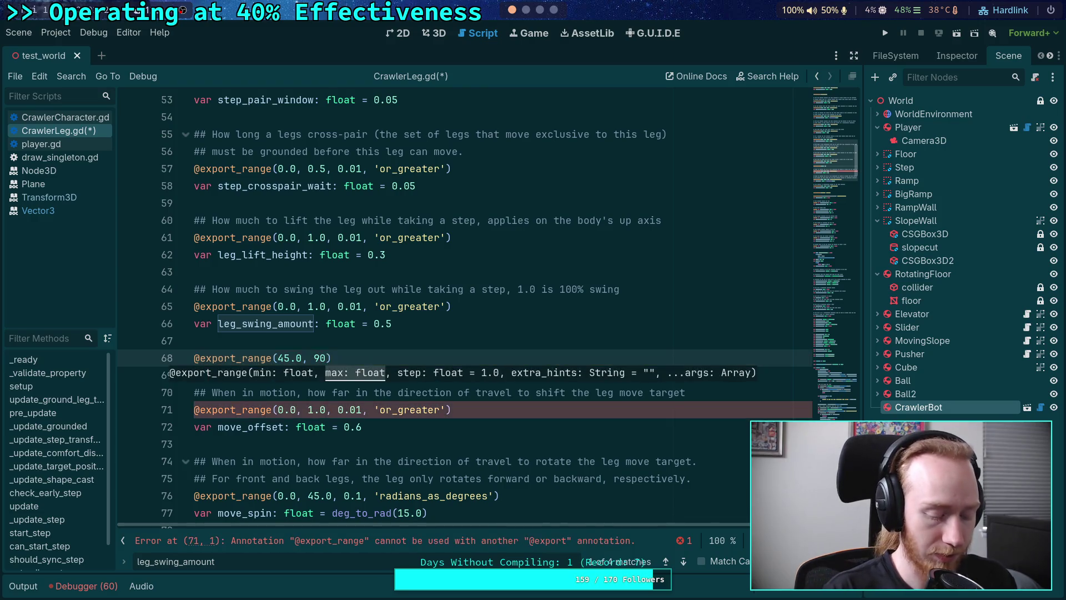
pyautogui.press('BackSpace')
pyautogui.write('120.0,')
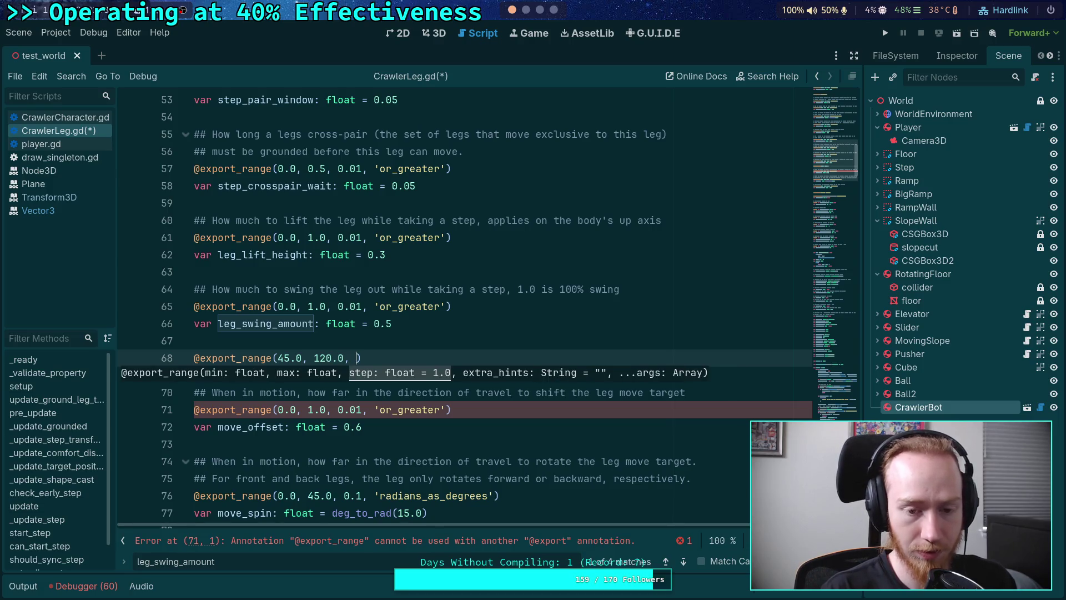
pyautogui.write(' 1.0, ')
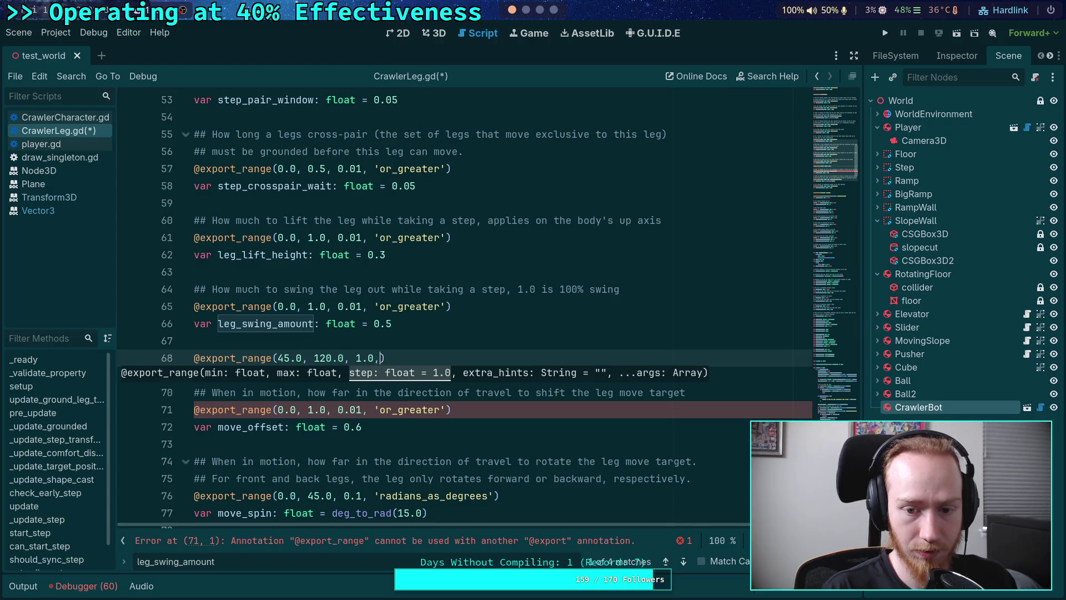
pyautogui.write("'or")
# Use 'radians_as_degrees' as the range hint instead of or_less/or_greater.
pyautogui.press('Down')
pyautogui.press('Return')
pyautogui.write(", 'oc")
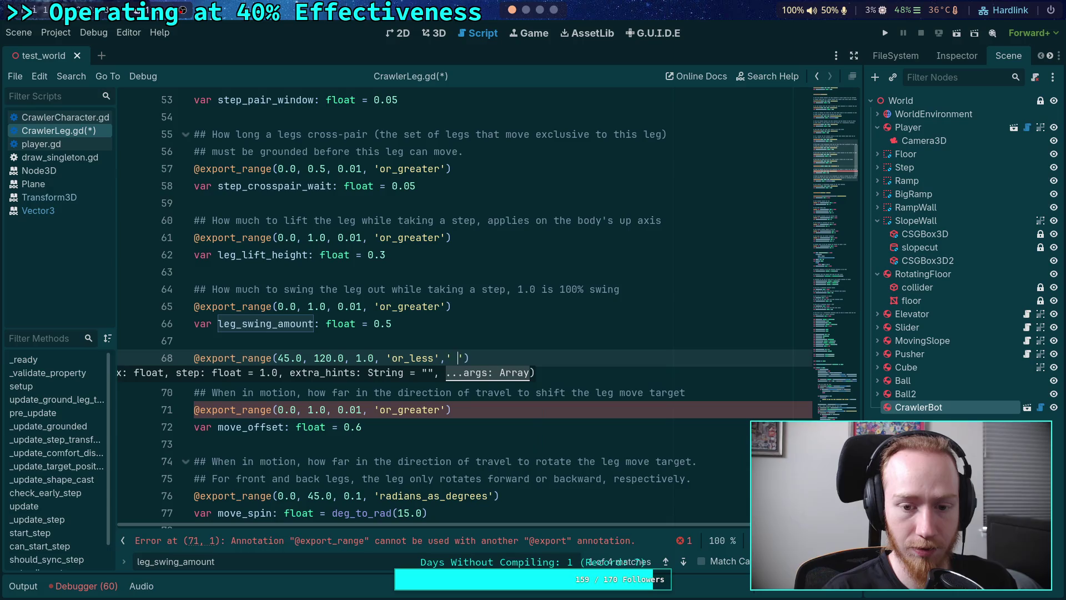
pyautogui.press('BackSpace')
pyautogui.write('r')
pyautogui.press('Return')
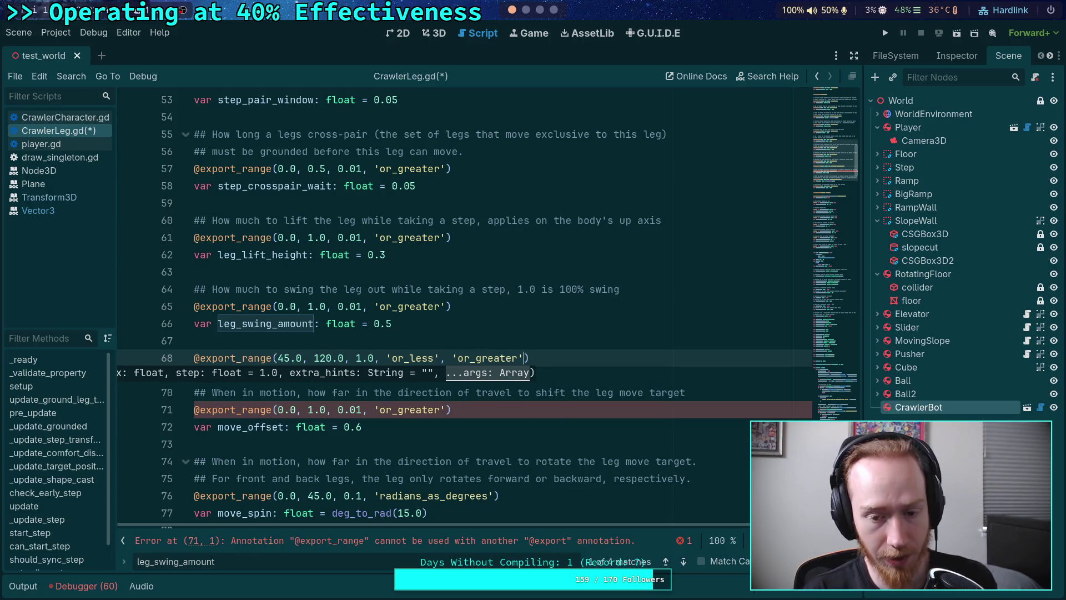
pyautogui.press('BackSpace')
pyautogui.press('BackSpace')
pyautogui.press('BackSpace')
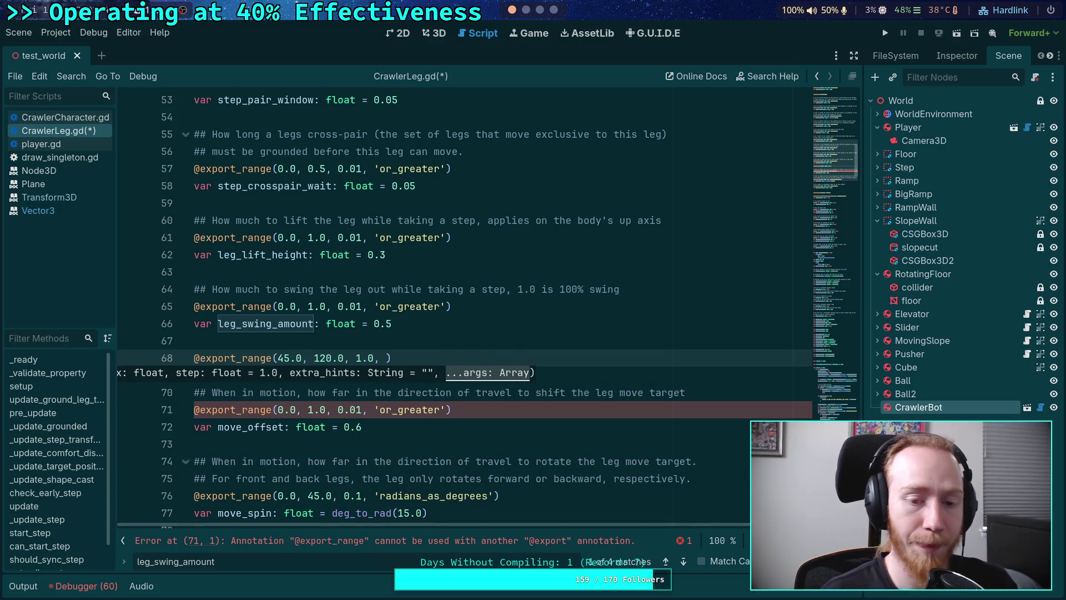
pyautogui.write("'radians_as_degrees")
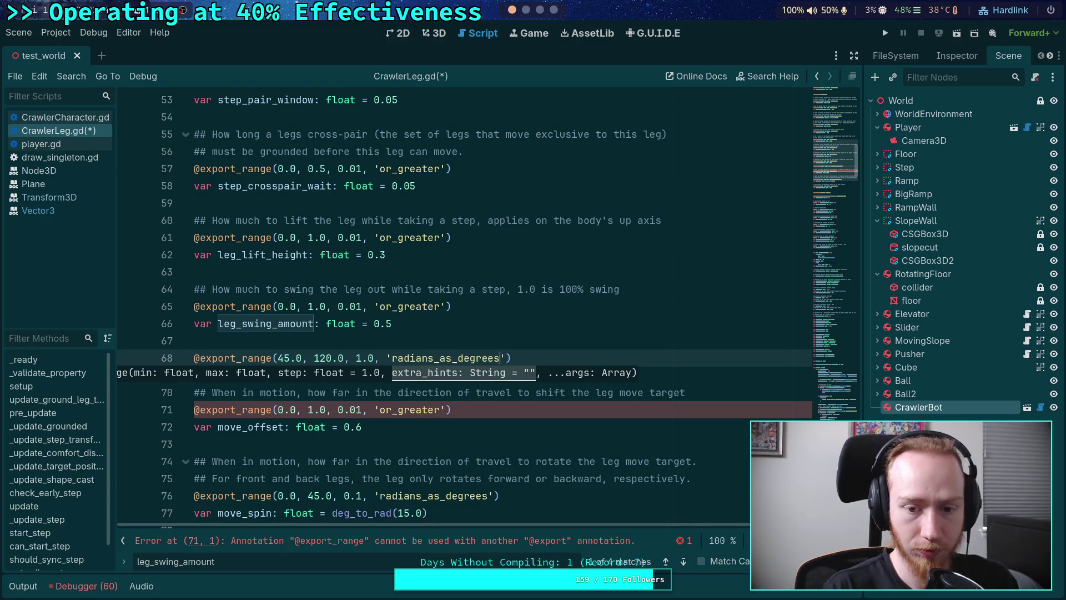
# Declare var leg_sweep_constant: float = deg_to_rad(60.0) under the annotation.
pyautogui.press('End')
pyautogui.press('Return')
pyautogui.write('var leg')
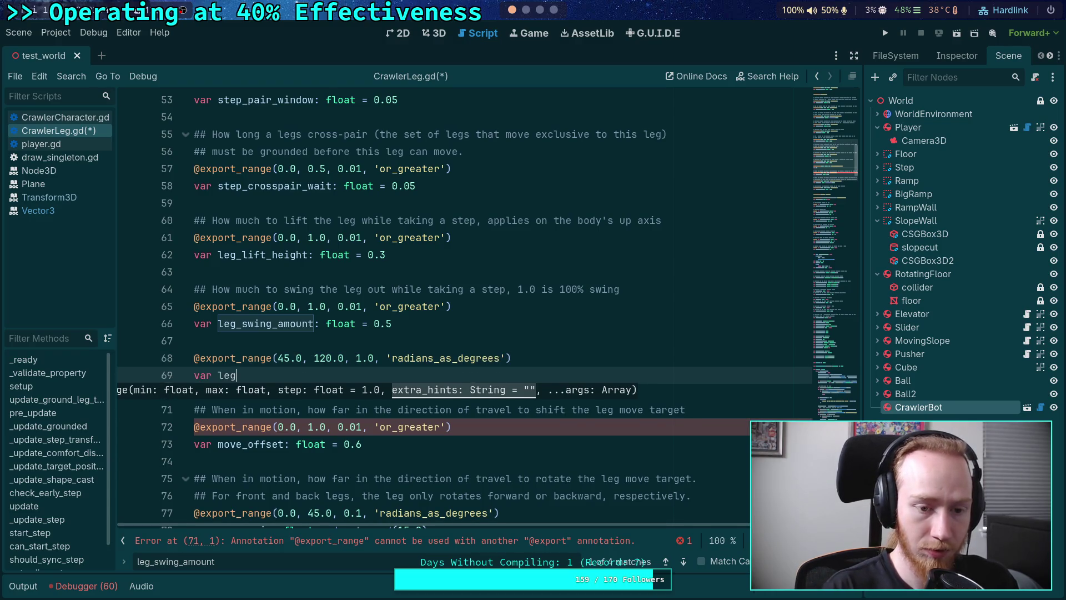
pyautogui.write('_sweep_')
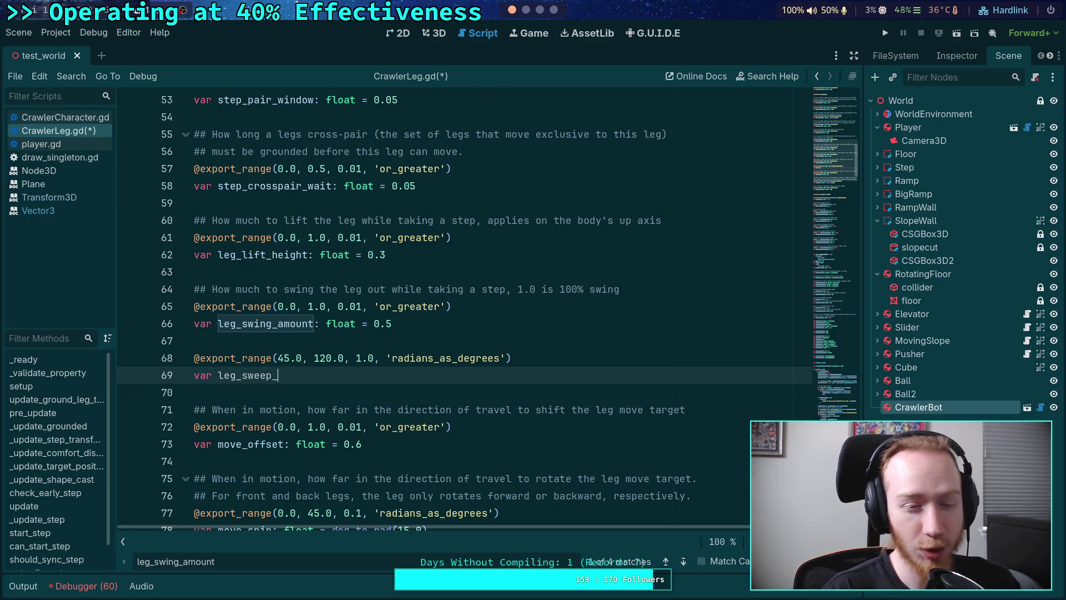
pyautogui.write('constant')
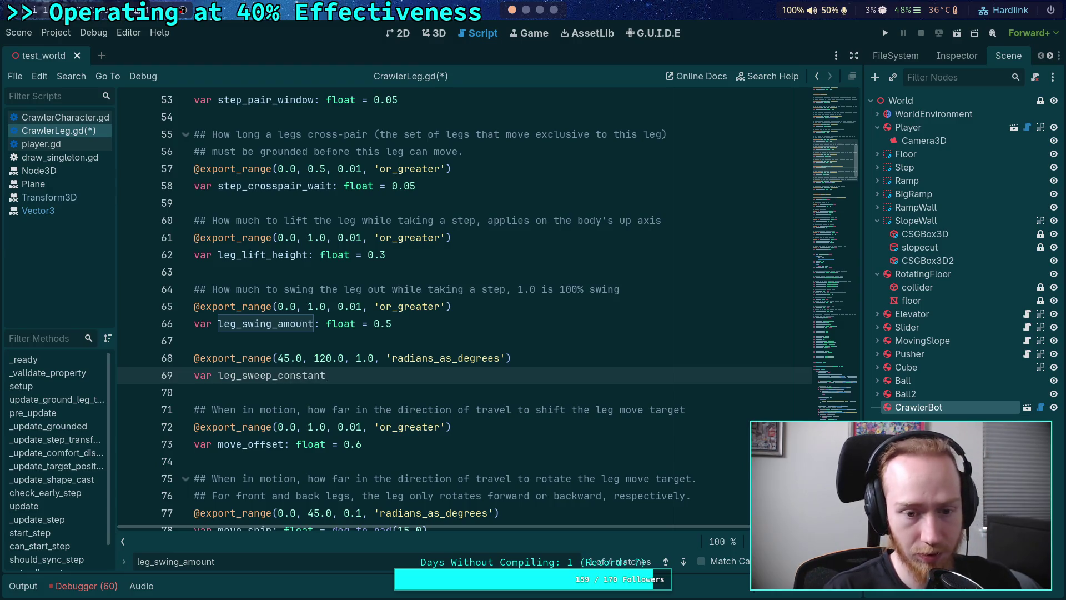
pyautogui.write(': float = ')
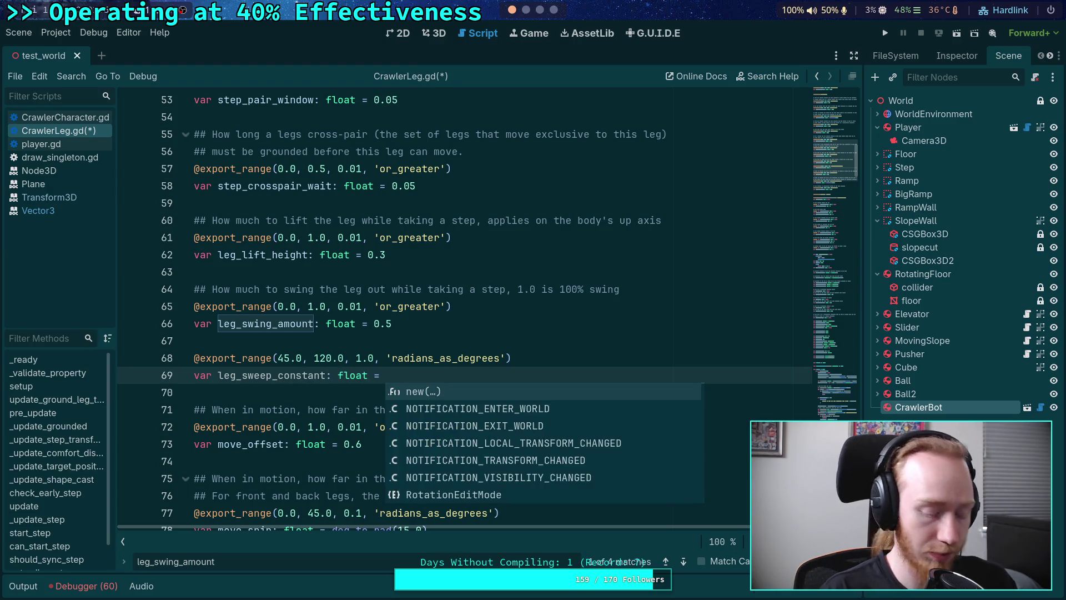
pyautogui.write('deg')
pyautogui.press('Return')
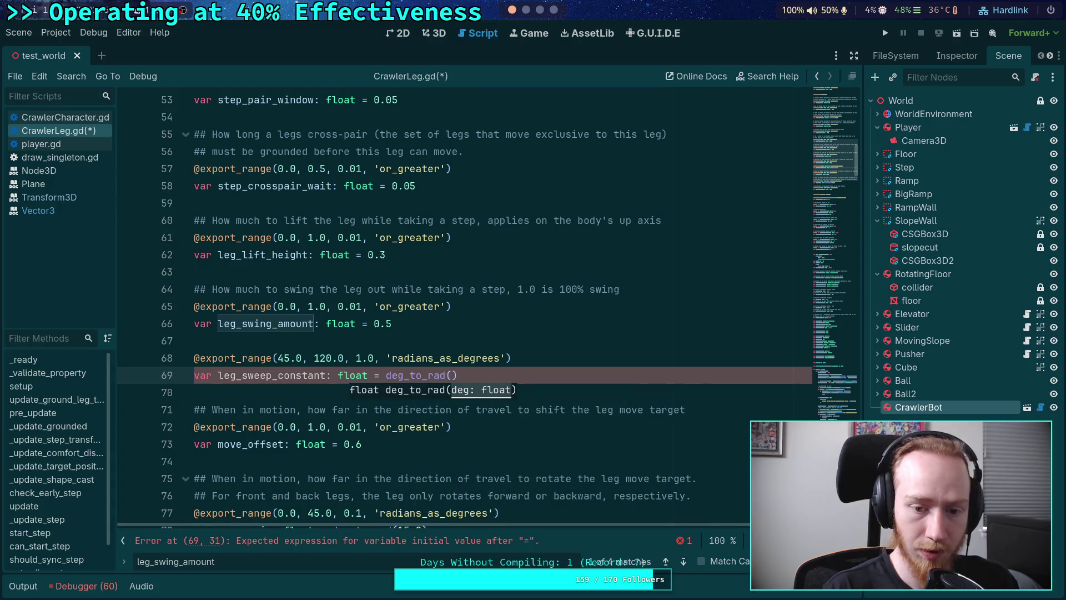
pyautogui.write('60.0)')
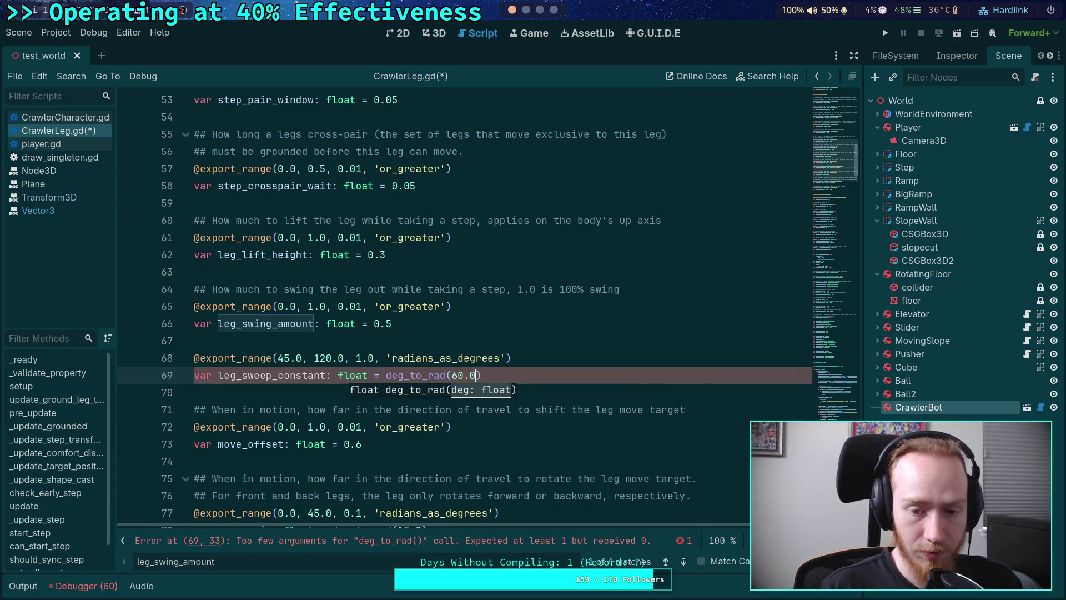
# Insert a '## When' doc comment line above the range annotation.
pyautogui.press('Up')
pyautogui.press('Up')
pyautogui.press('Return')
pyautogui.write('## ')
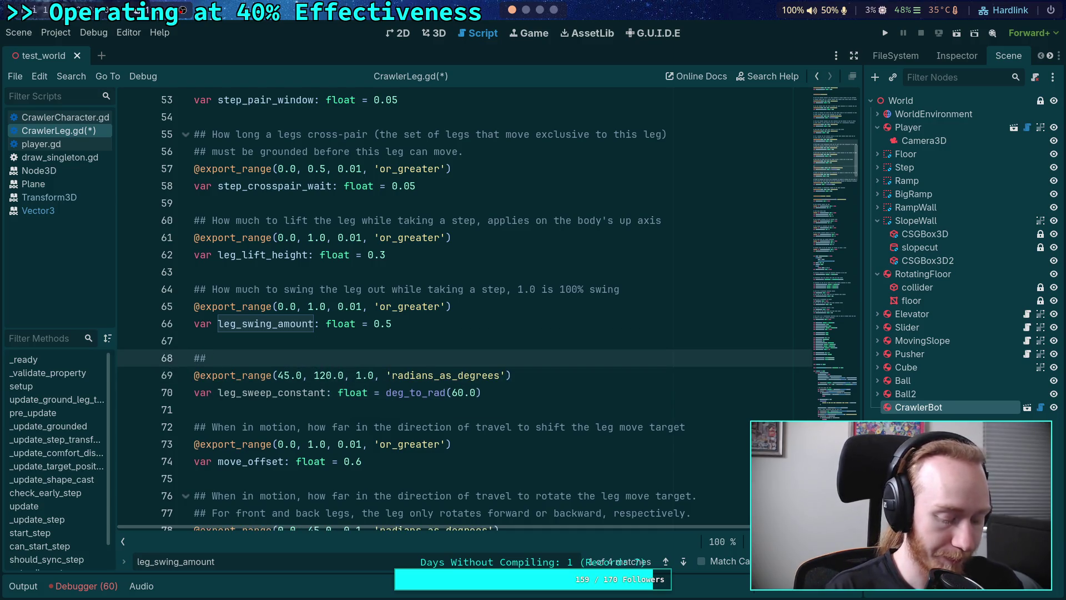
pyautogui.write('When')
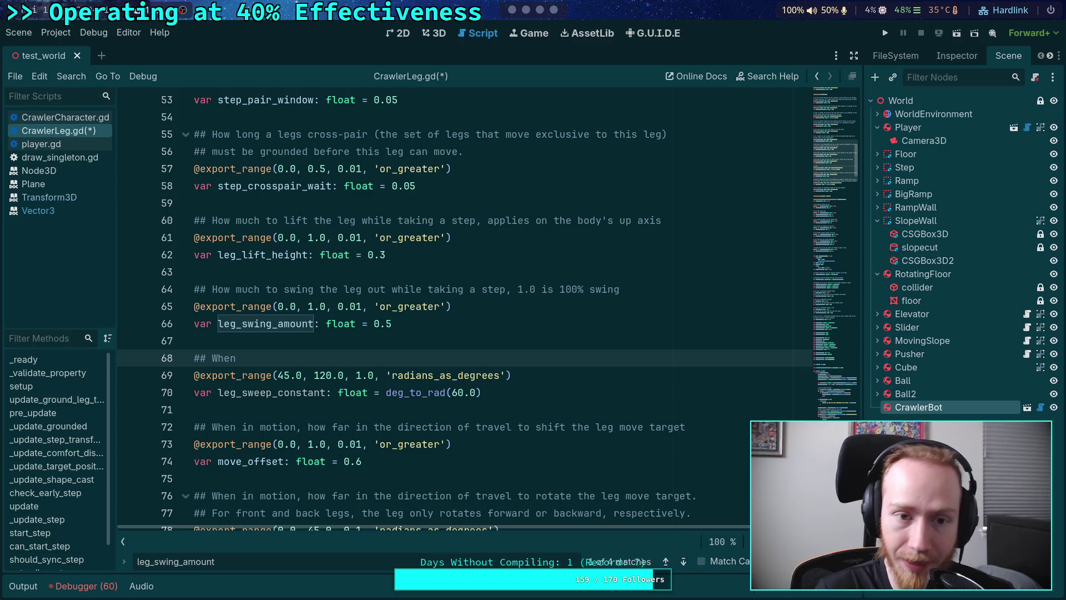
# Scroll up through CrawlerLeg.gd toward the export variables.
pyautogui.scroll(7, 229, 337)
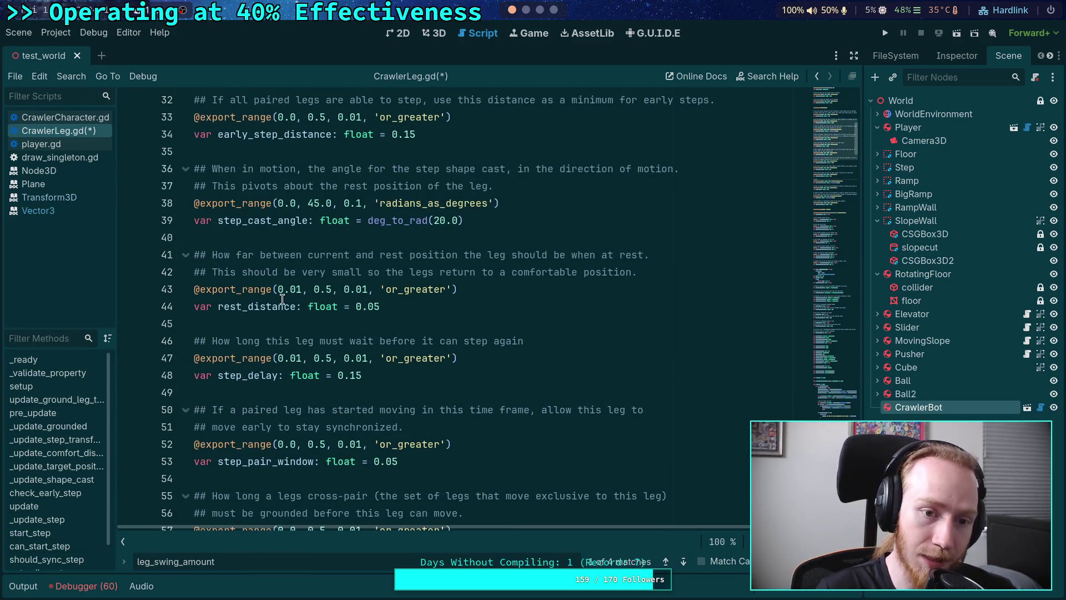
# Scroll up, then drag the minimap down to the leg_delta code near line 553.
pyautogui.scroll(6, 283, 299)
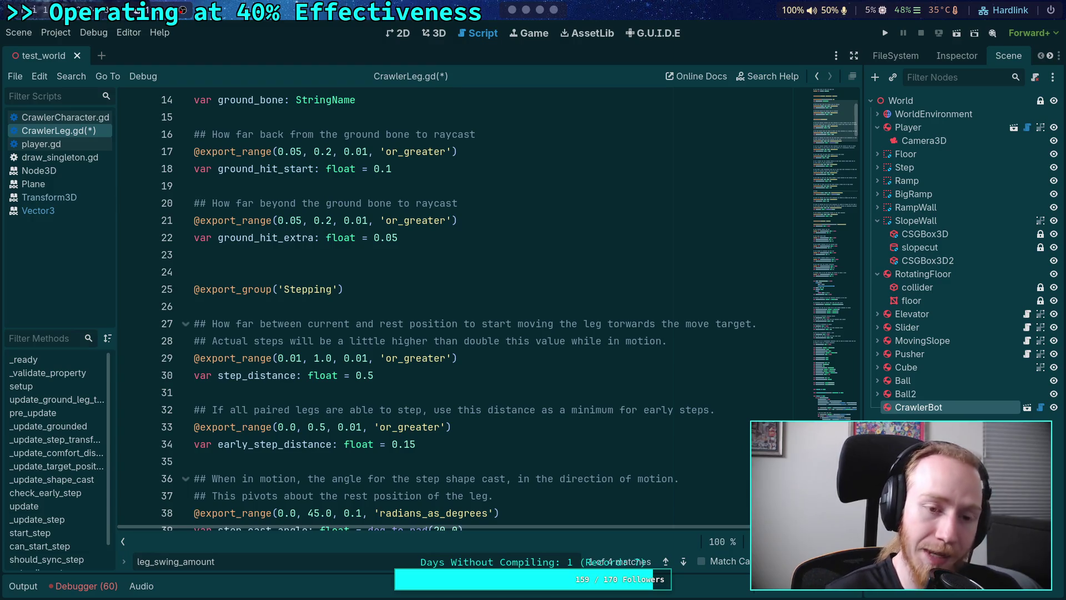
pyautogui.click(854, 356)
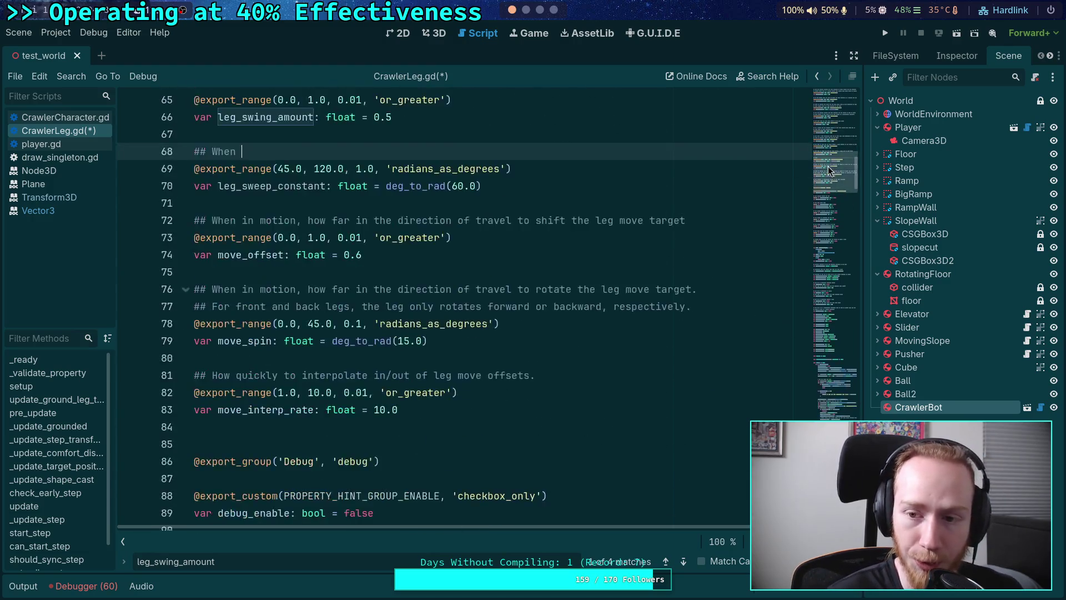
pyautogui.moveTo(853, 355); pyautogui.dragTo(849, 421)
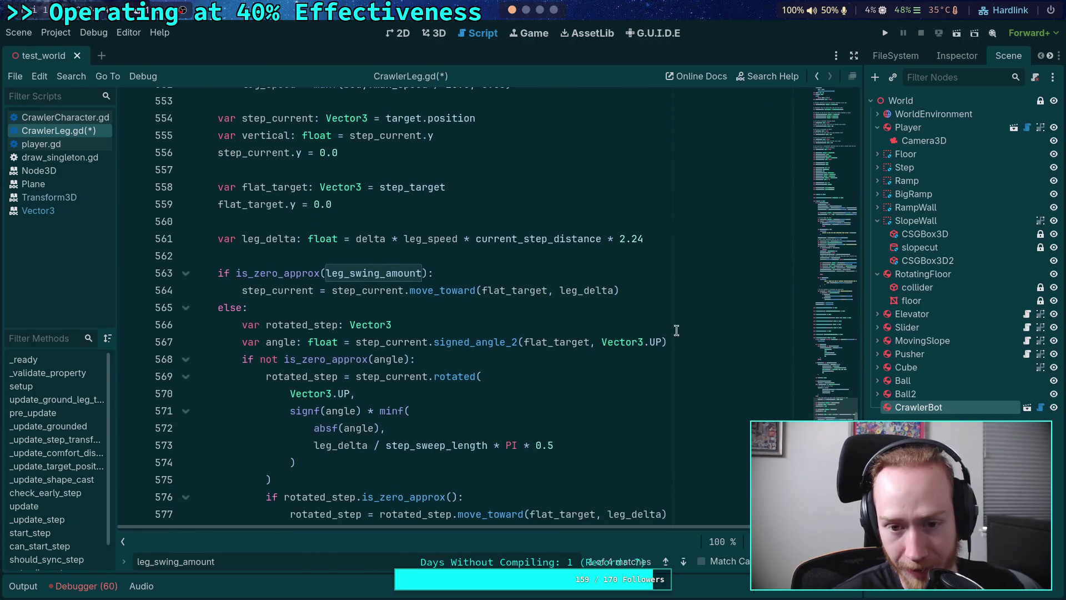
pyautogui.moveTo(644, 238); pyautogui.dragTo(620, 239)
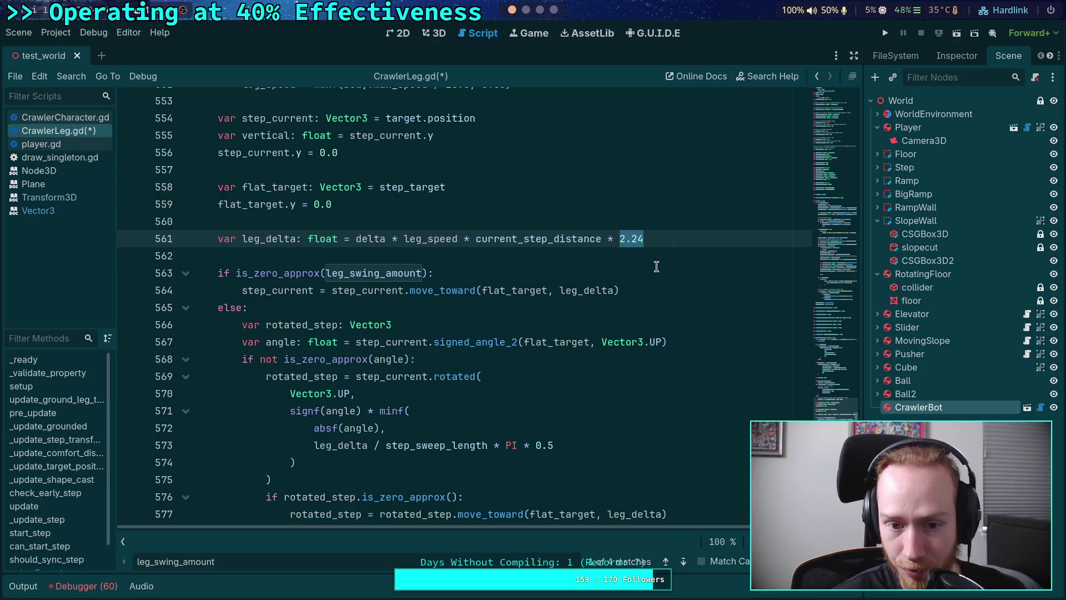
pyautogui.doubleClick(545, 240)
pyautogui.moveTo(474, 239); pyautogui.dragTo(655, 240)
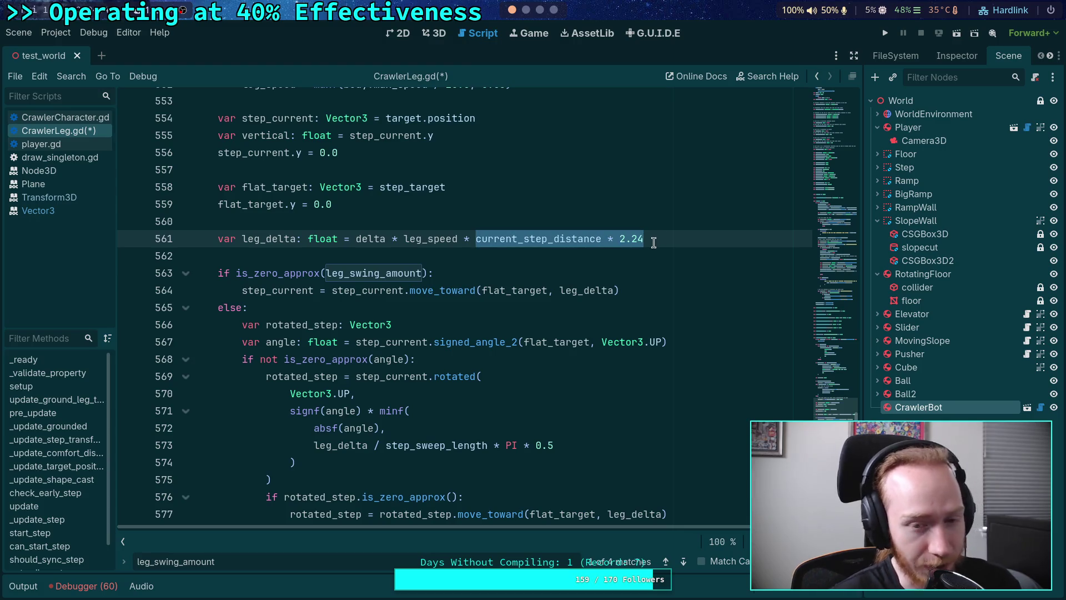
pyautogui.click(653, 242)
pyautogui.click(550, 255)
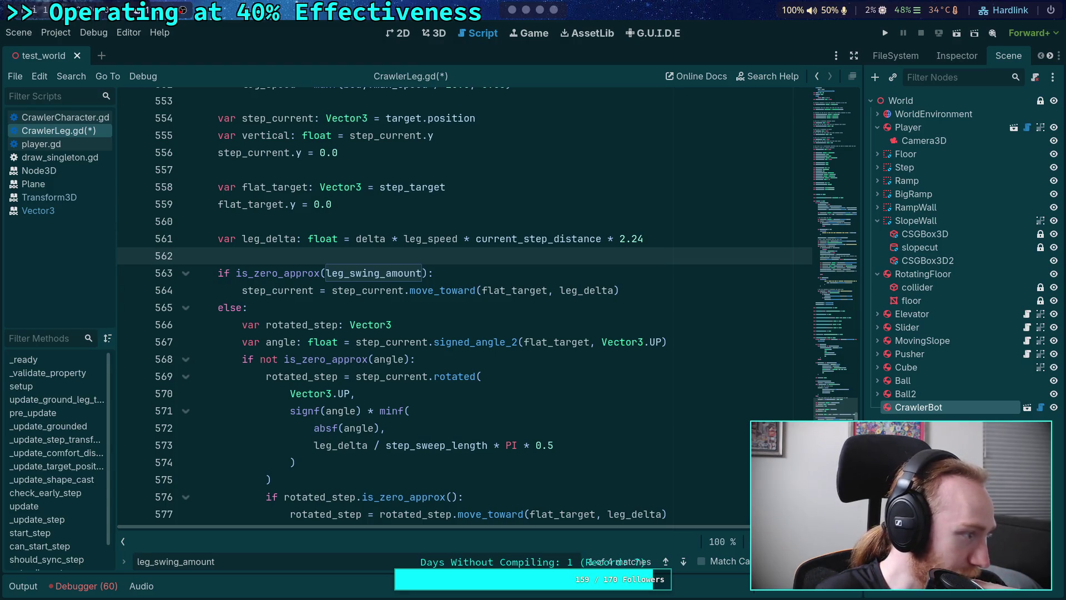
# Switch to the browser workspace and load the pasted chord-lengths video link in YouTube.
pyautogui.click(540, 10)
pyautogui.click(554, 10)
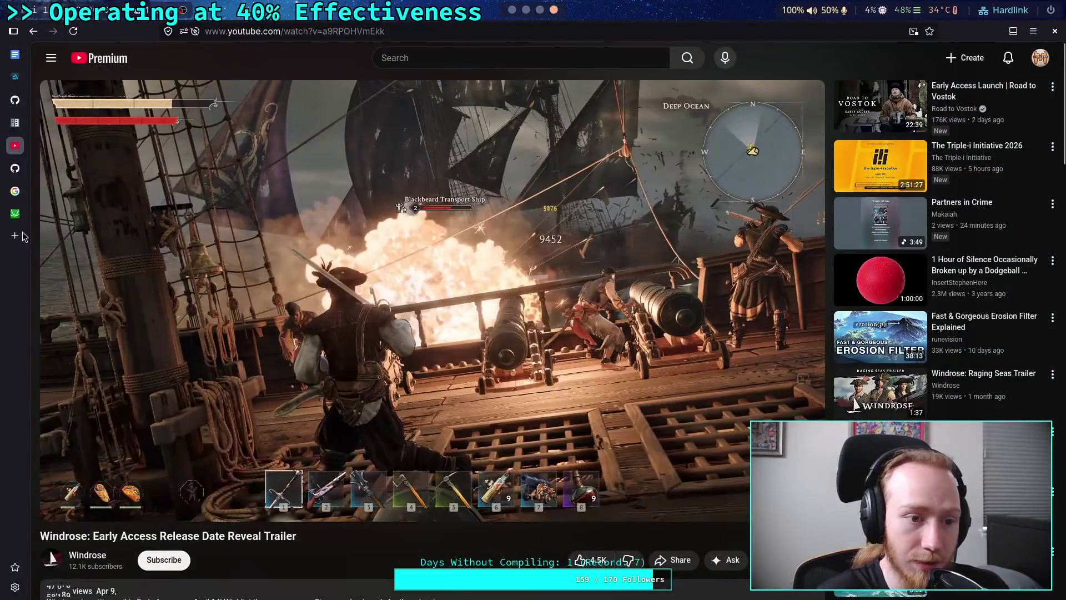
pyautogui.click(442, 33)
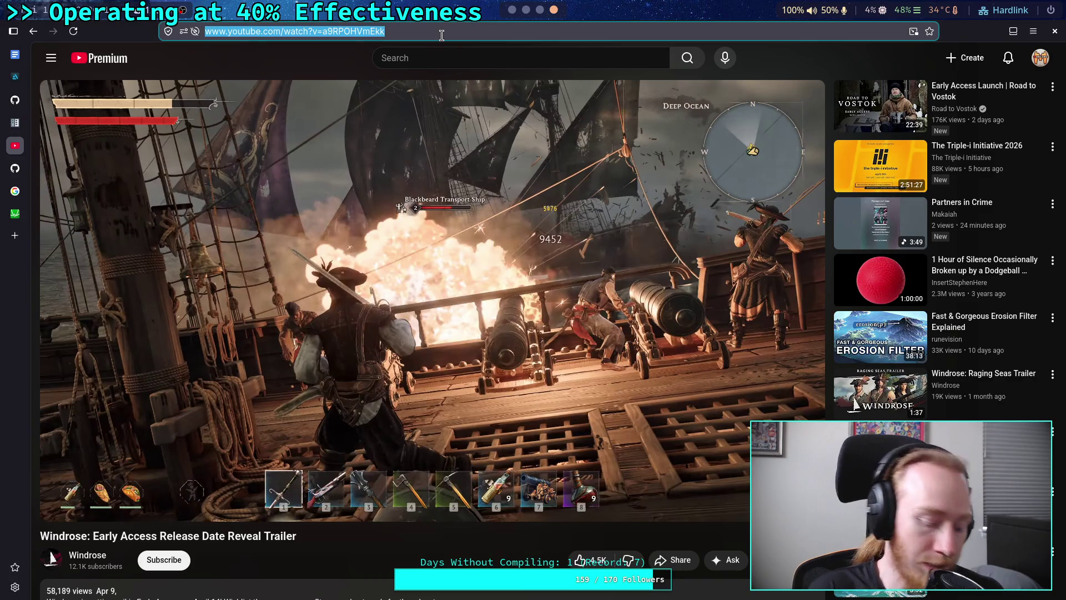
pyautogui.hotkey('ctrl', 'v')
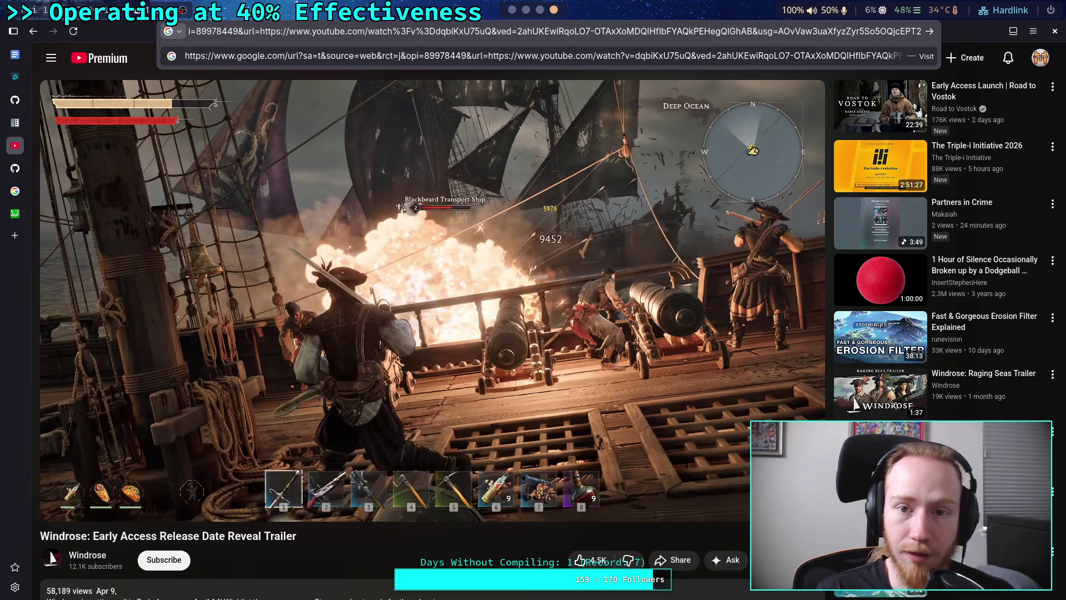
pyautogui.press('Return')
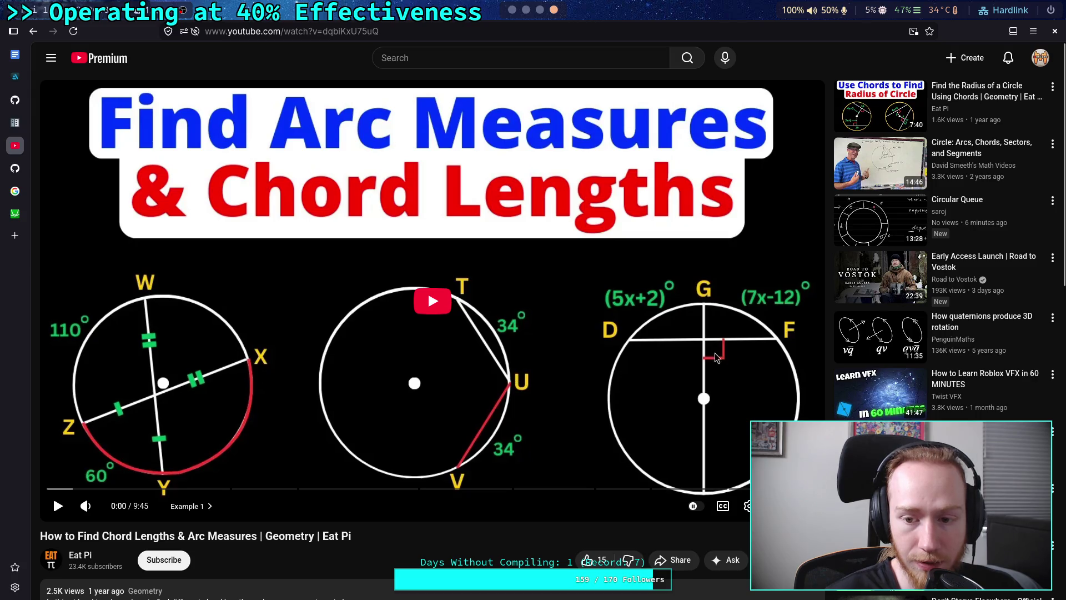
# Start the chord-lengths video, raise its volume, and pause and resume it a few times.
pyautogui.click(498, 355)
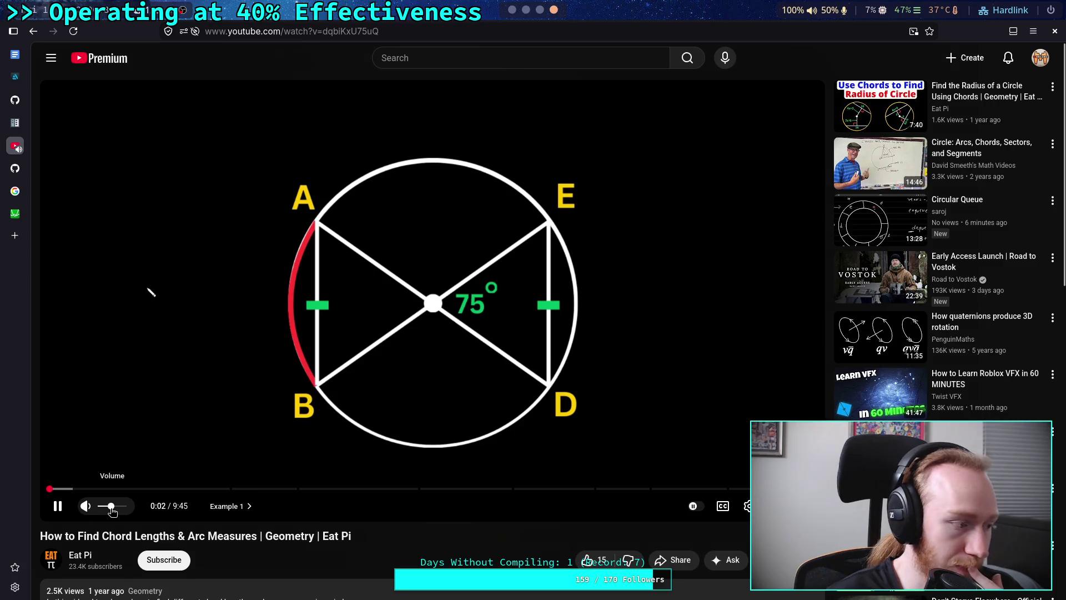
pyautogui.moveTo(112, 507); pyautogui.dragTo(119, 511)
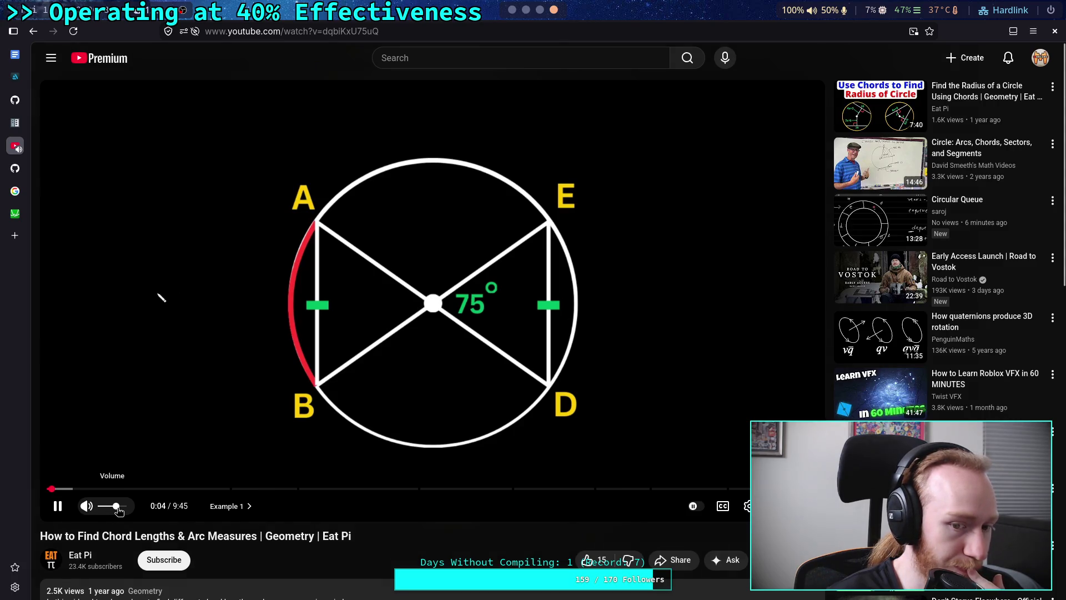
pyautogui.click(369, 345)
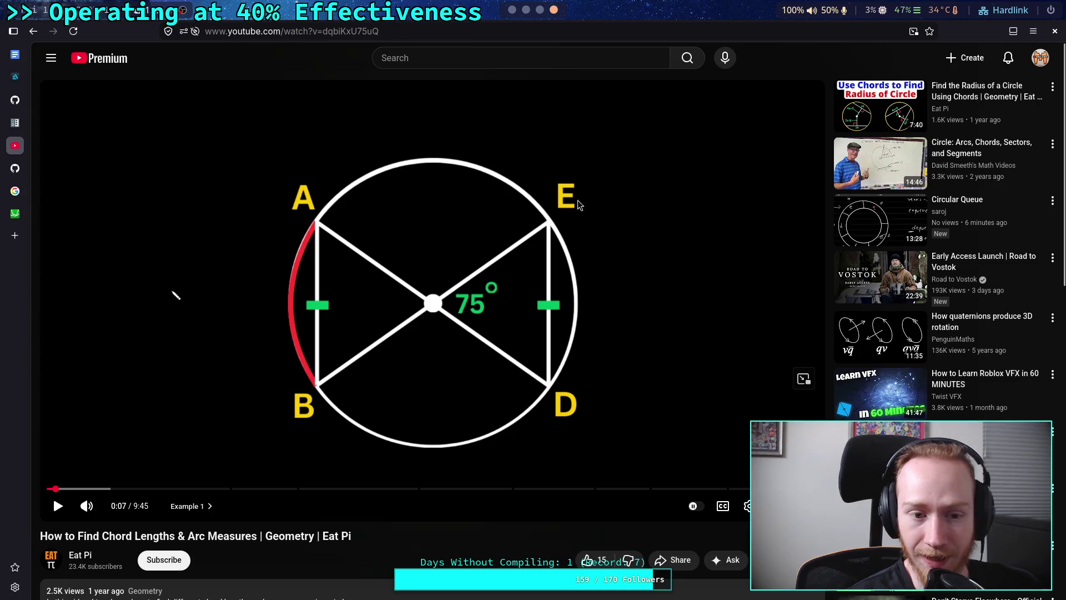
pyautogui.click(289, 309)
pyautogui.click(345, 353)
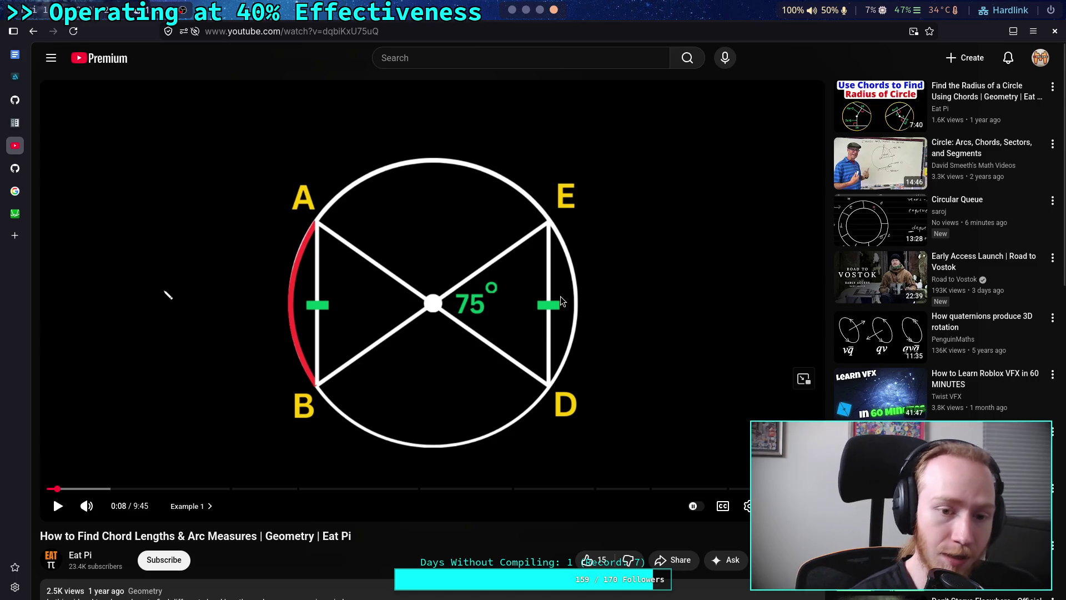
pyautogui.click(461, 308)
# Keep playing and pausing the lesson from 0:08 until it stops at 0:29.
pyautogui.click(425, 268)
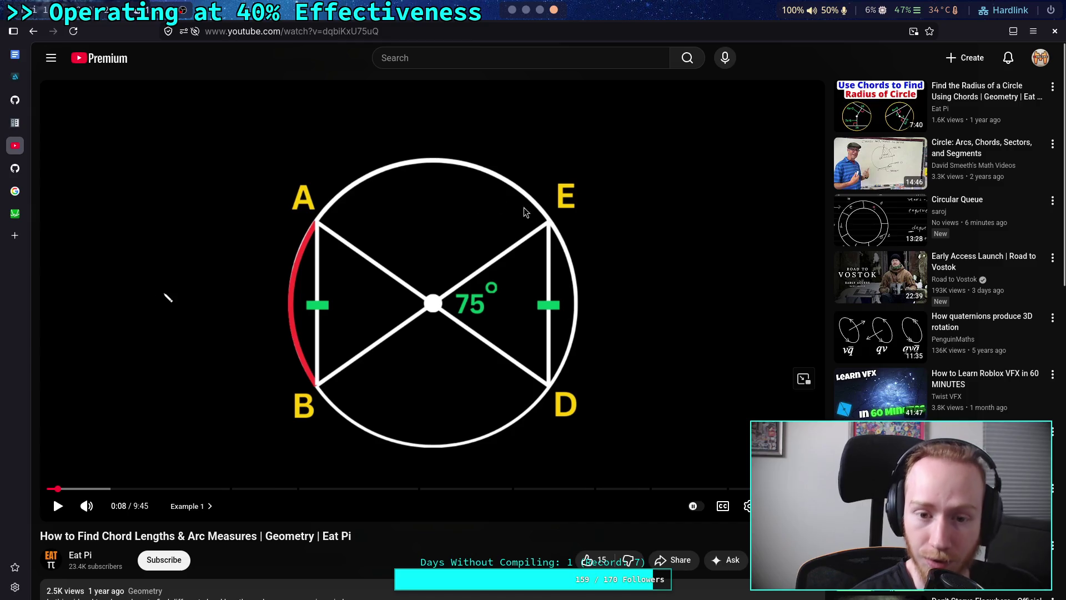
pyautogui.click(439, 266)
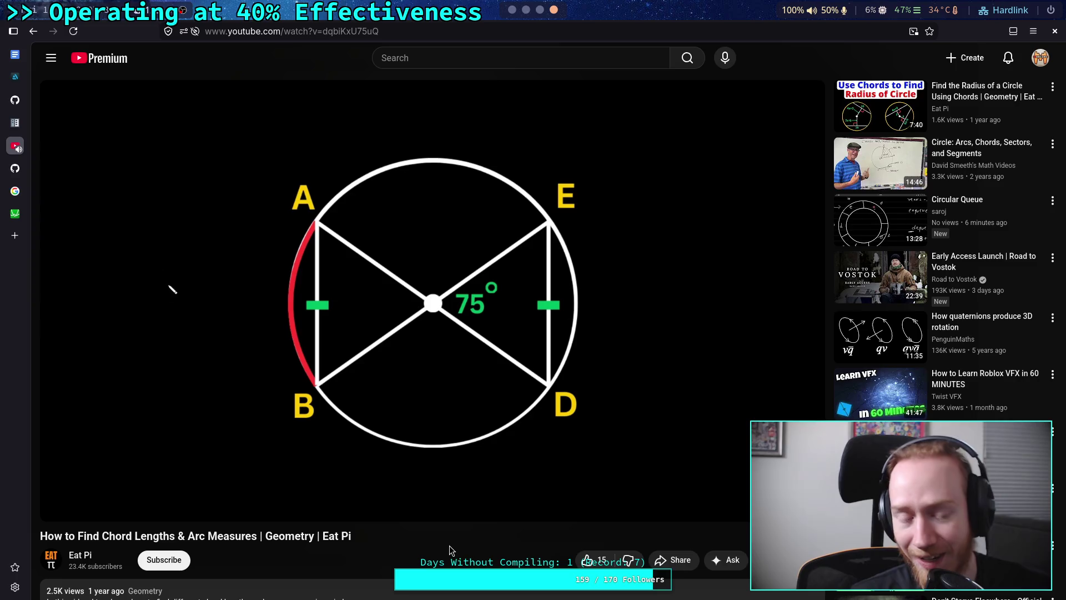
pyautogui.click(425, 340)
pyautogui.click(435, 303)
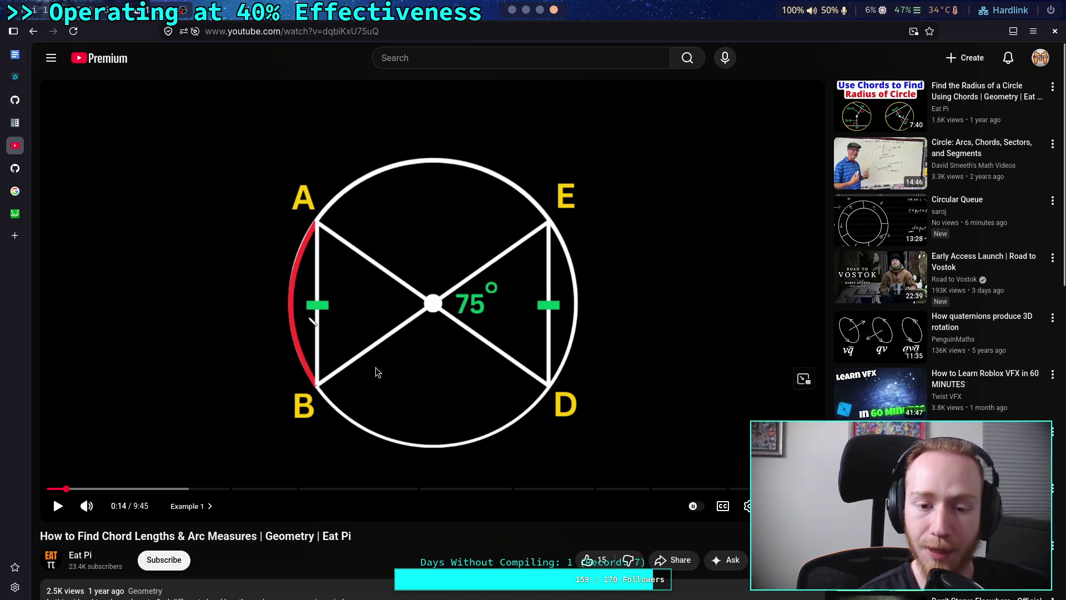
pyautogui.click(331, 393)
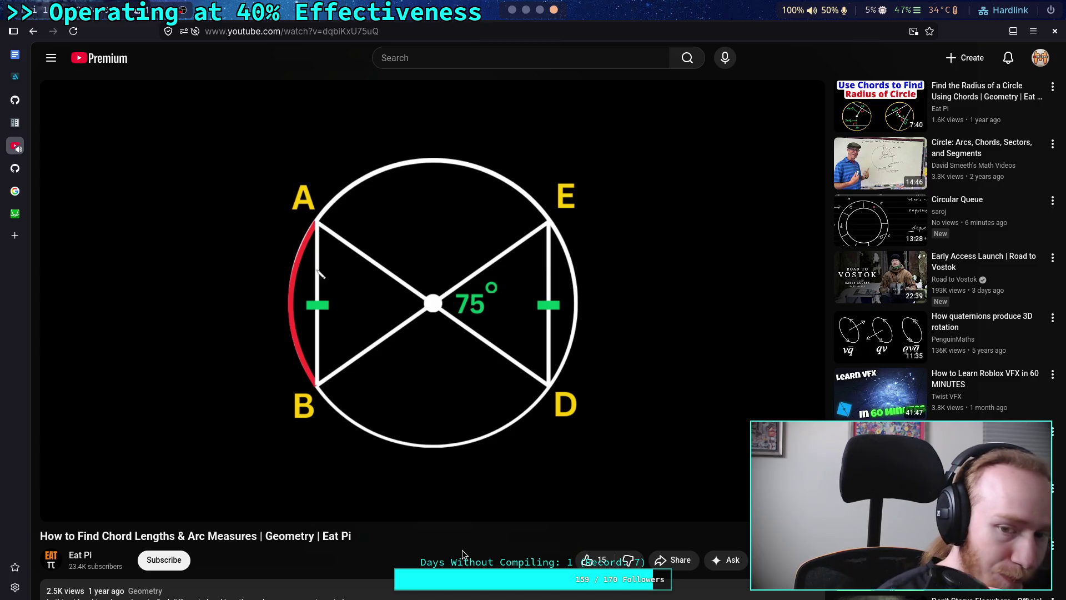
pyautogui.click(456, 405)
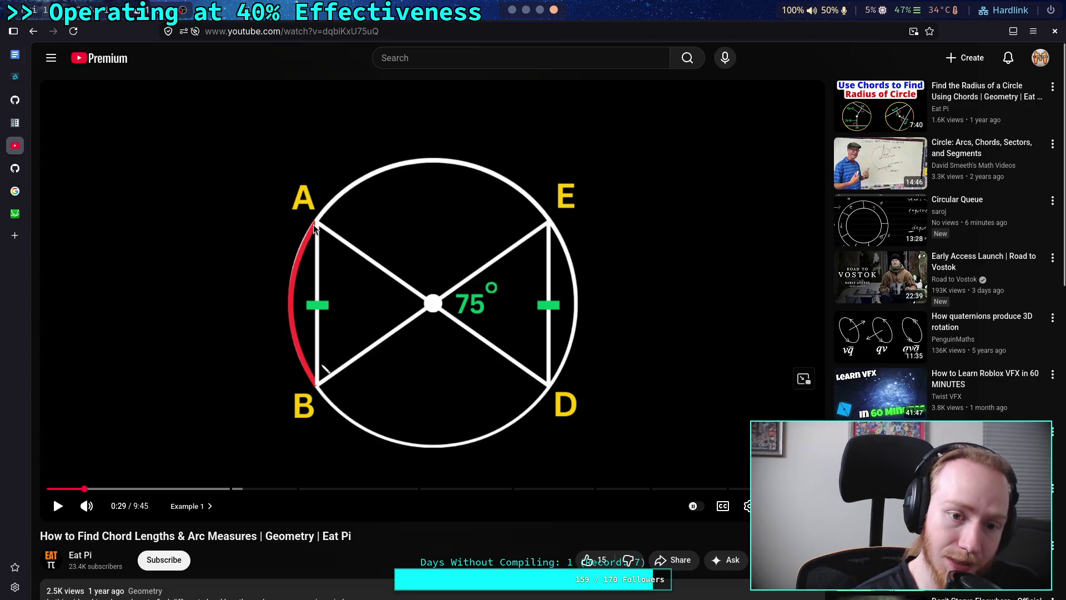
# Resume the lesson from 0:29 so Example 1 keeps playing.
pyautogui.click(305, 369)
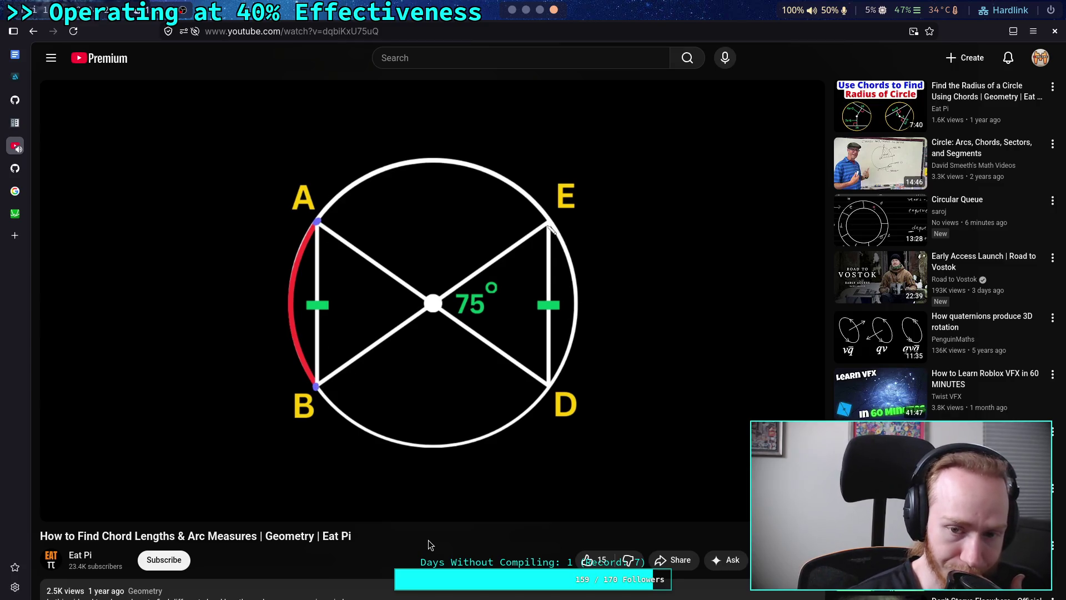
pyautogui.moveTo(444, 422)
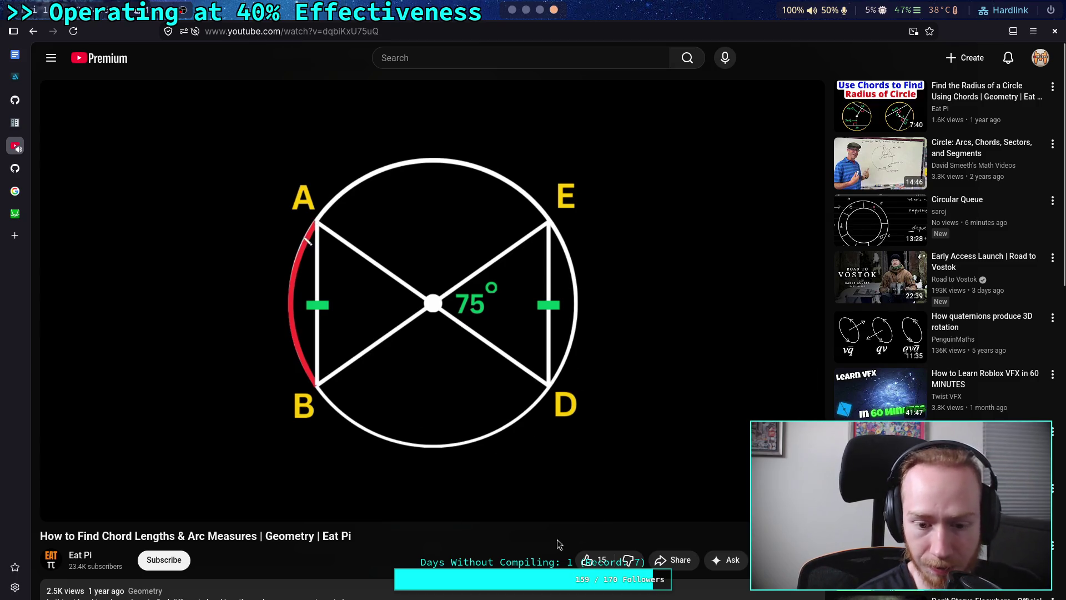
pyautogui.scroll(-2, 521, 545)
pyautogui.scroll(-4, 521, 546)
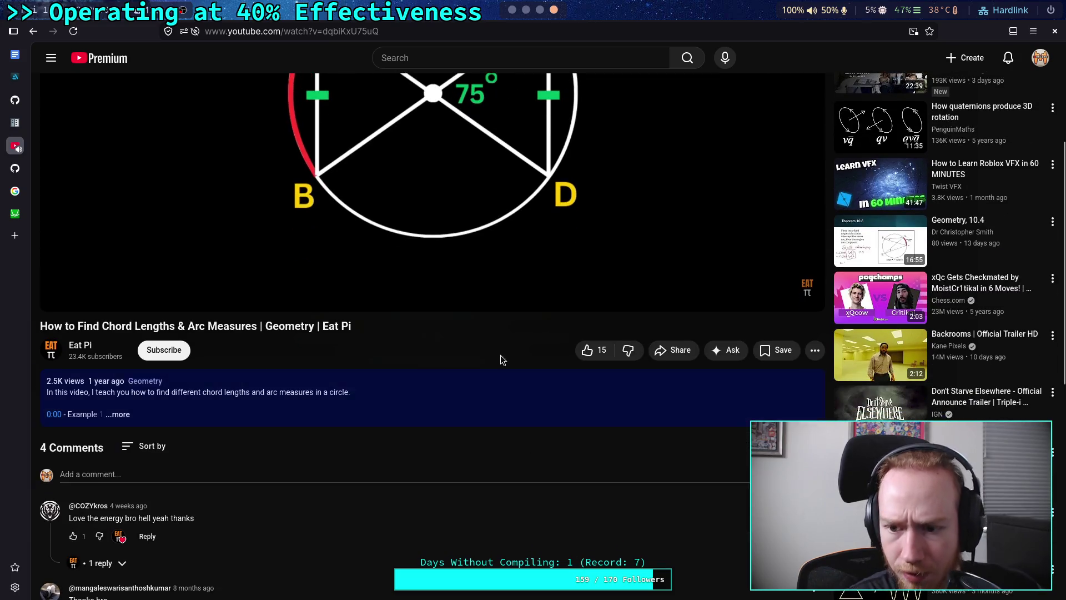
pyautogui.scroll(-4, 602, 489)
pyautogui.scroll(6, 601, 489)
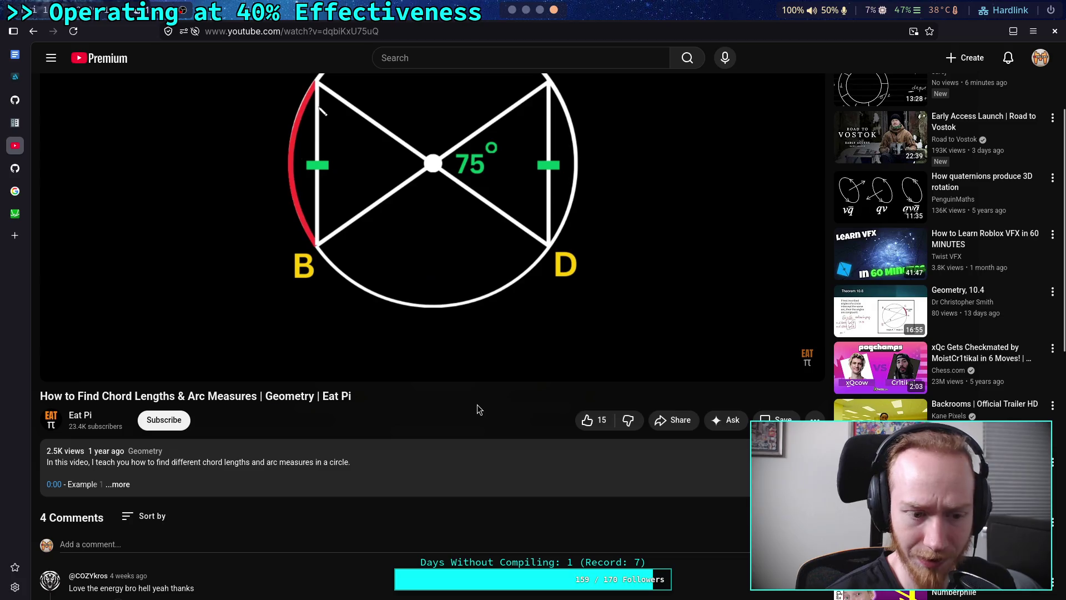
pyautogui.scroll(3, 395, 276)
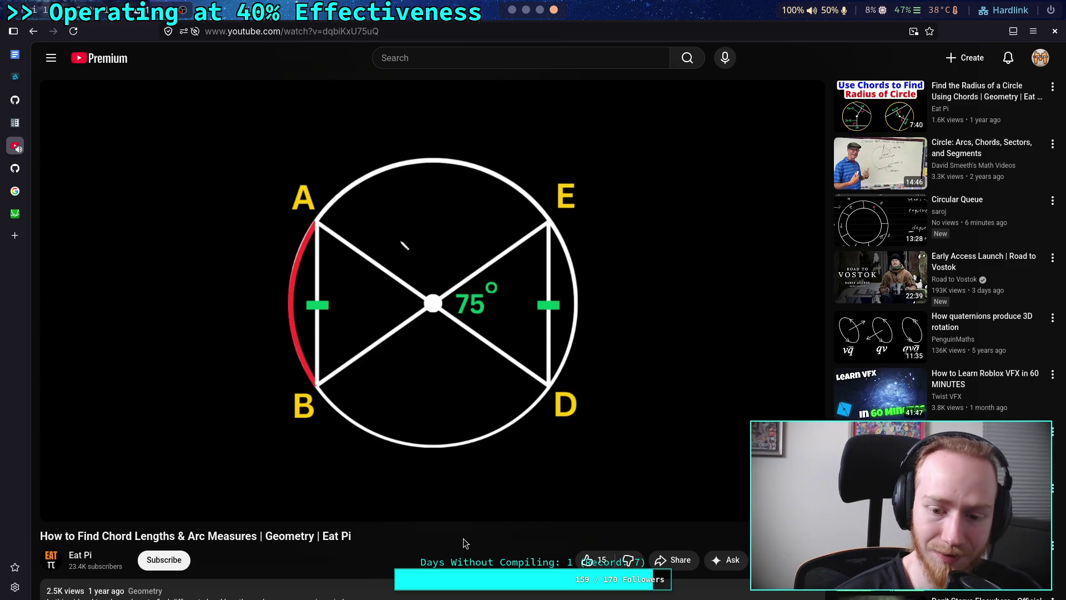
# Put the player in theater mode, toggling it off and back on.
pyautogui.press('t')
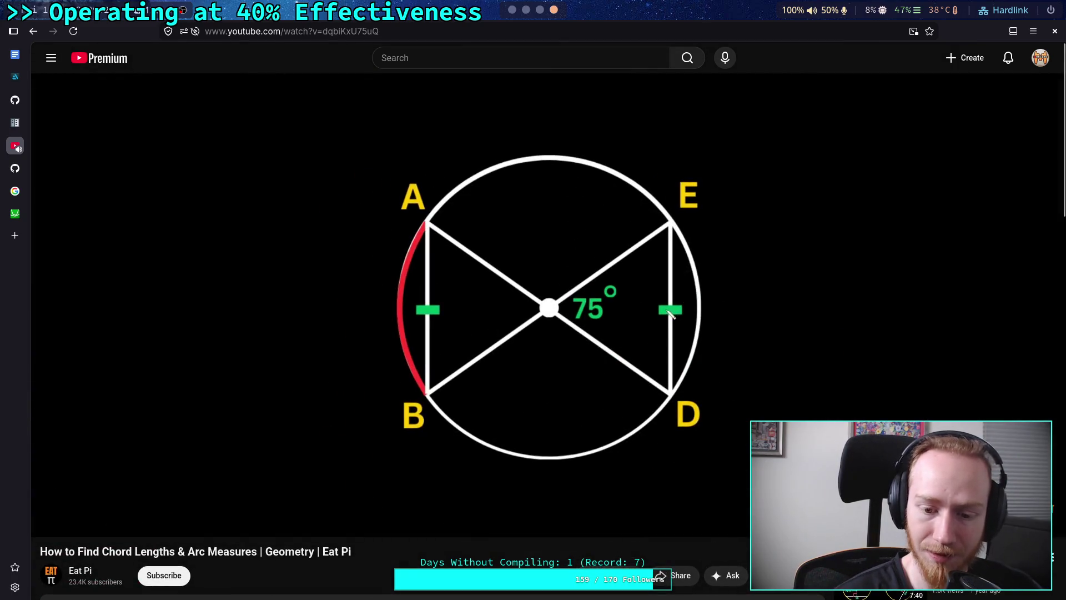
pyautogui.press('t')
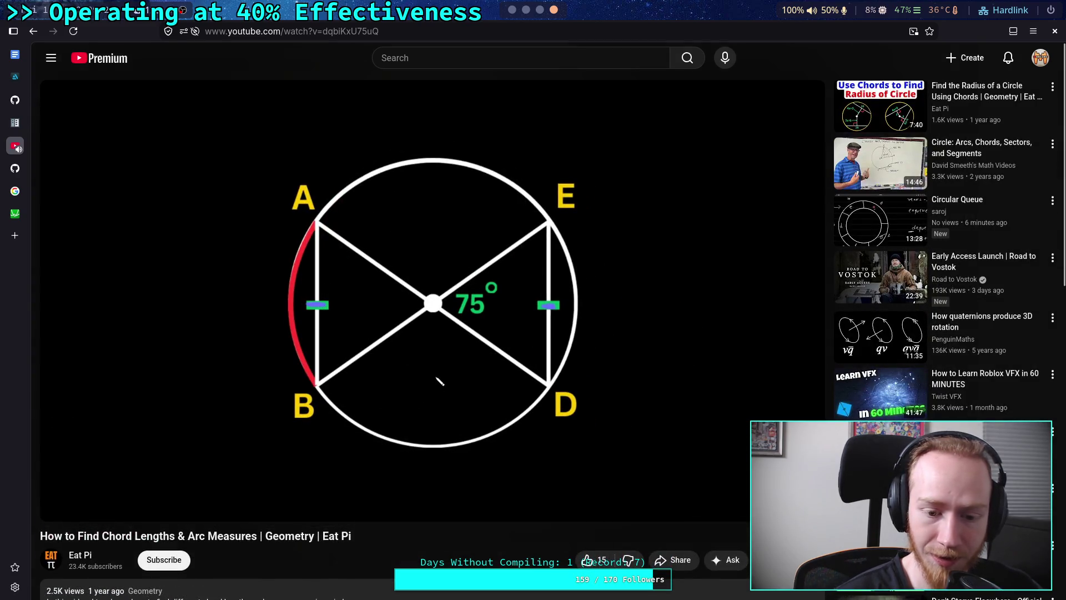
pyautogui.press('t')
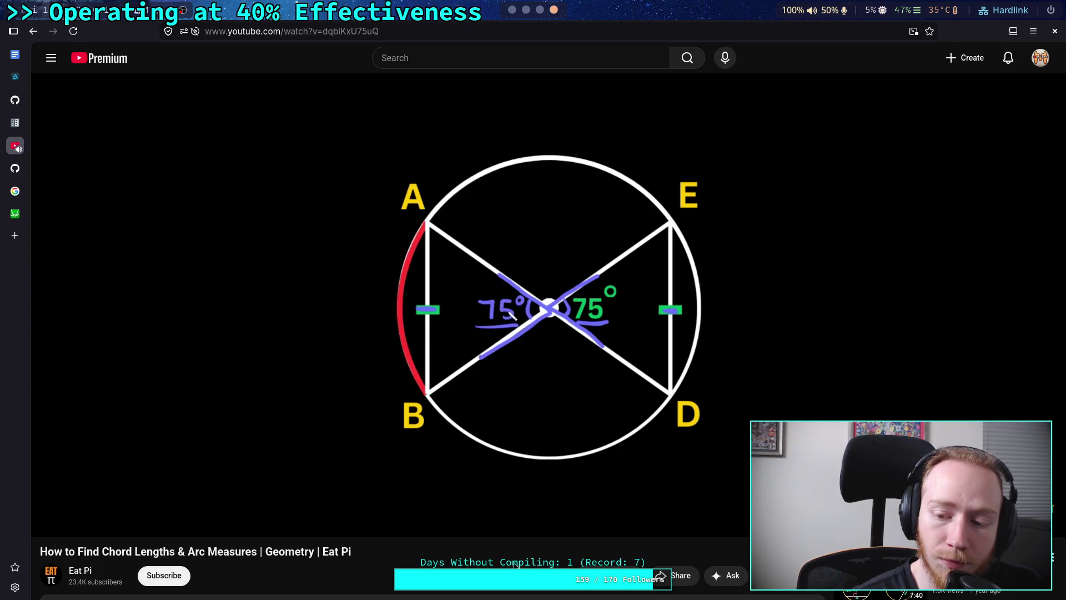
# Pause the lesson at 2:17 on the two 75° angles, then resume it.
pyautogui.click(500, 360)
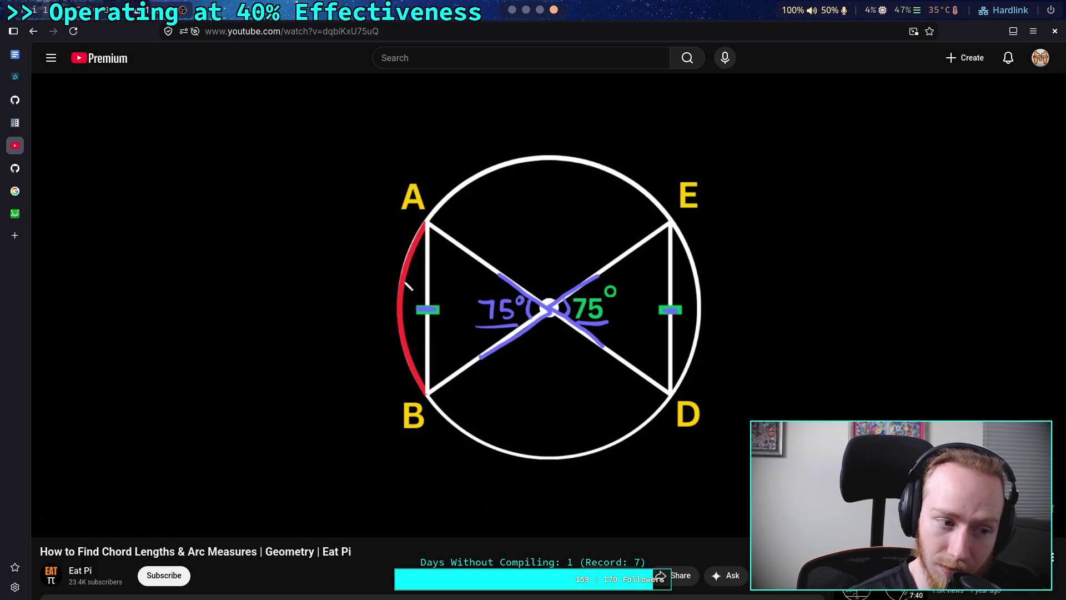
pyautogui.moveTo(445, 295)
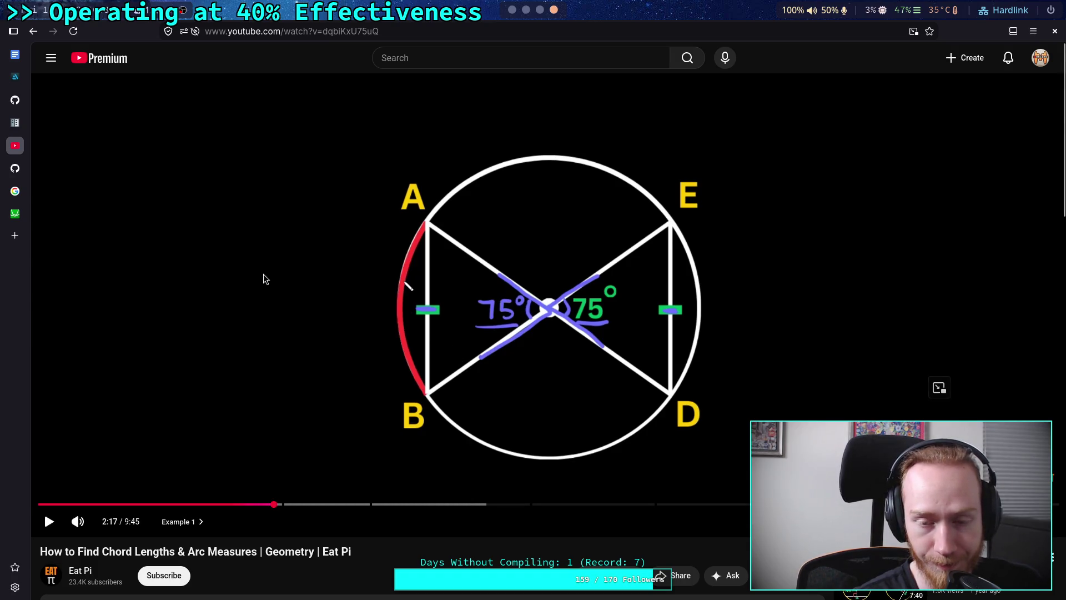
pyautogui.click(285, 334)
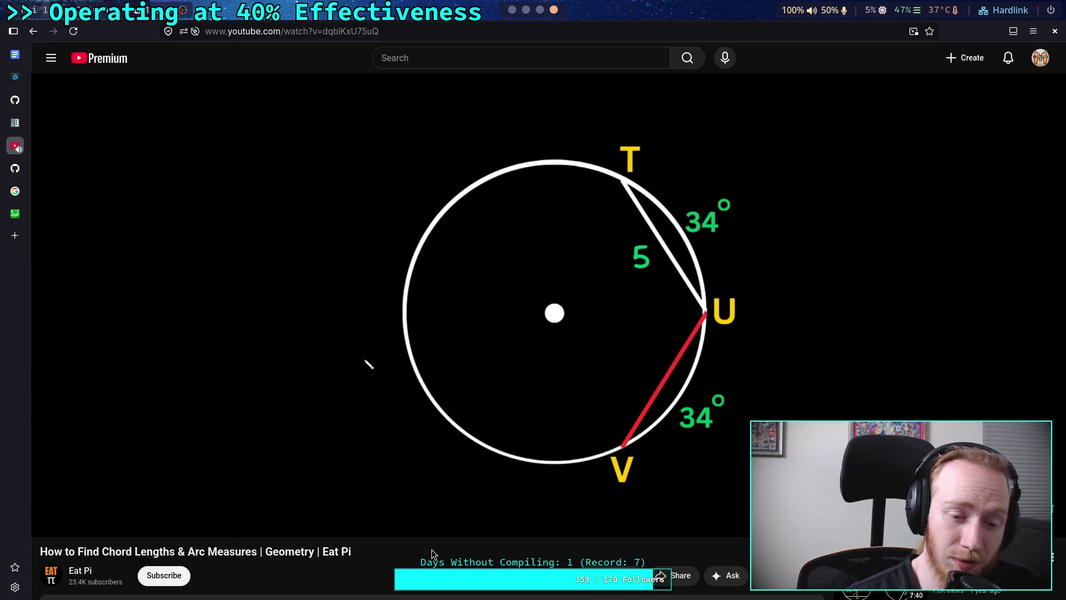
# Pause the chord lesson at 2:36 on the T-U-V example, then focus the YouTube search box.
pyautogui.moveTo(338, 432)
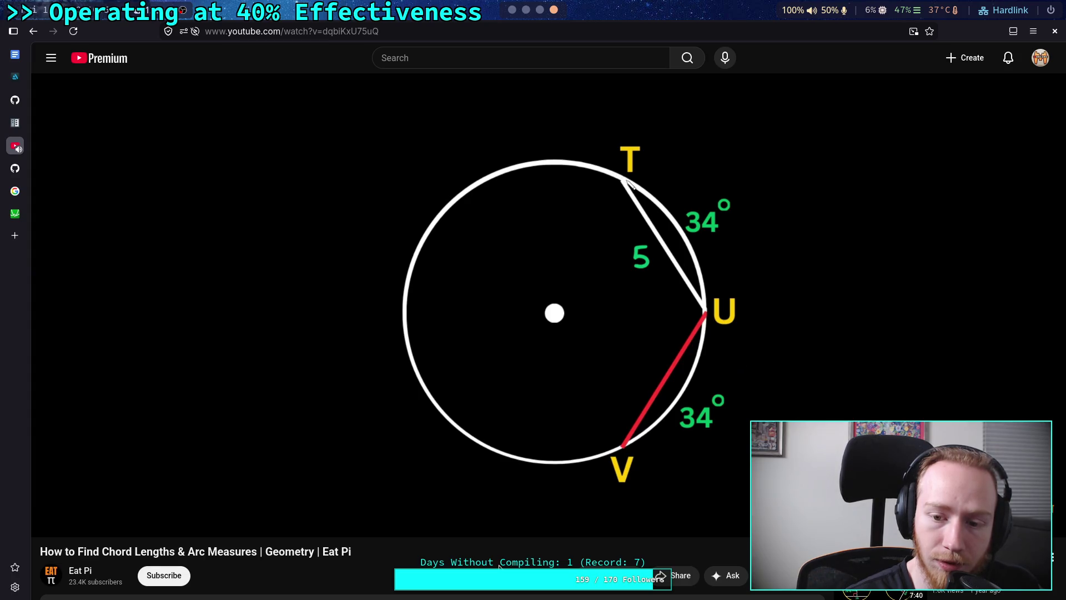
pyautogui.click(489, 431)
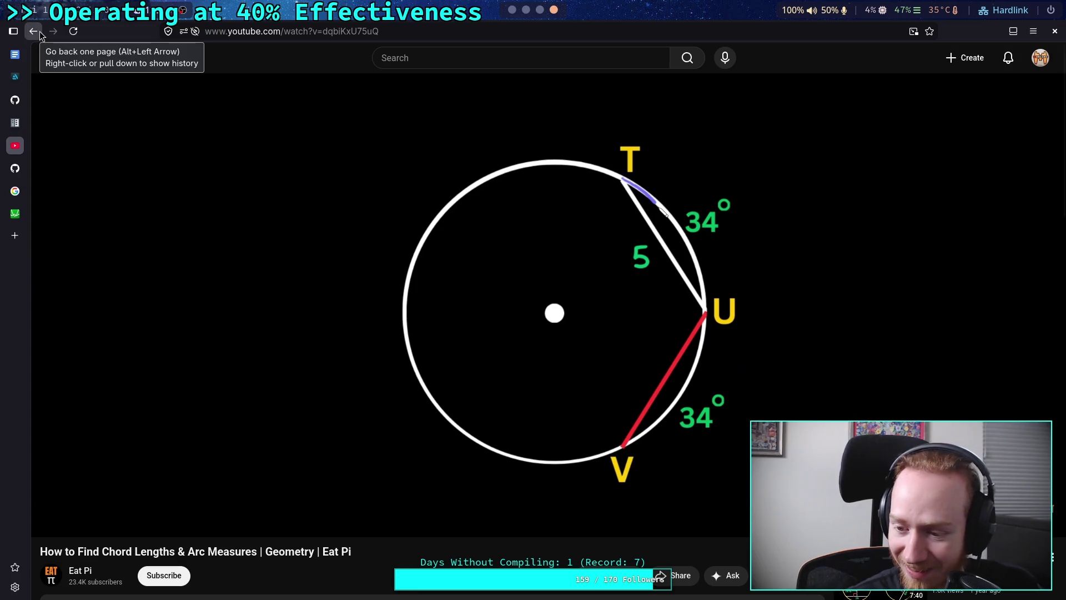
pyautogui.click(455, 57)
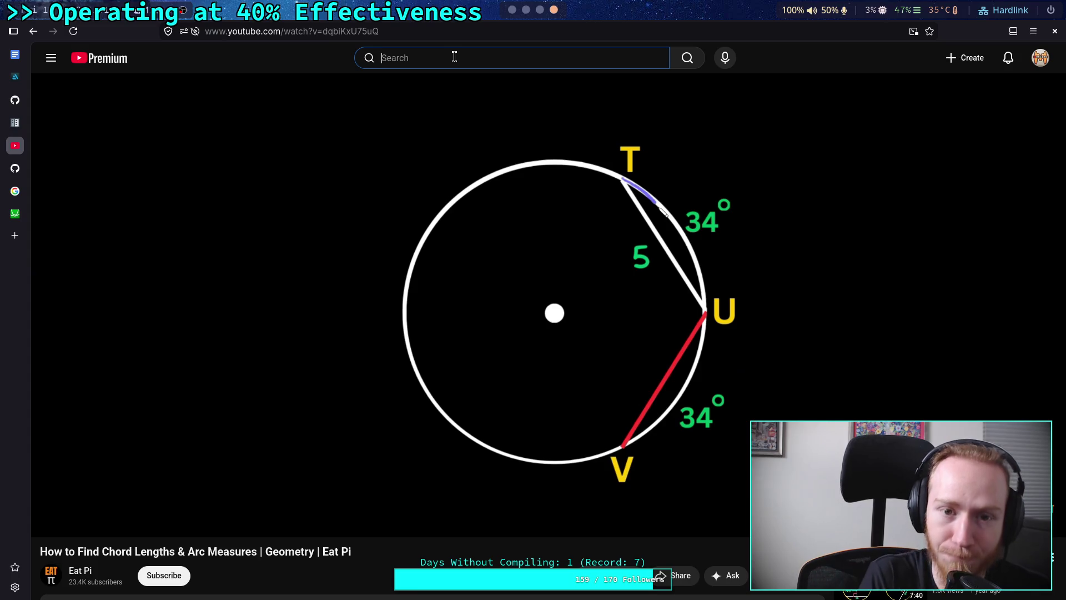
# Search YouTube for 'find chord length given an angle' and open 'How to Find the Length of a Chord in a Circle'.
pyautogui.write('find')
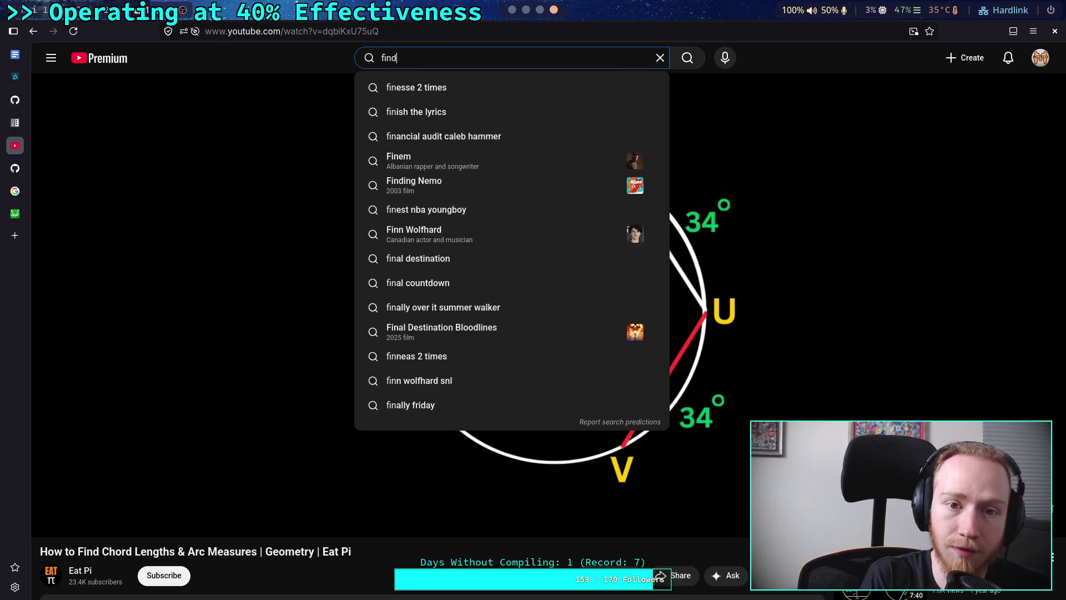
pyautogui.write(' chord length ')
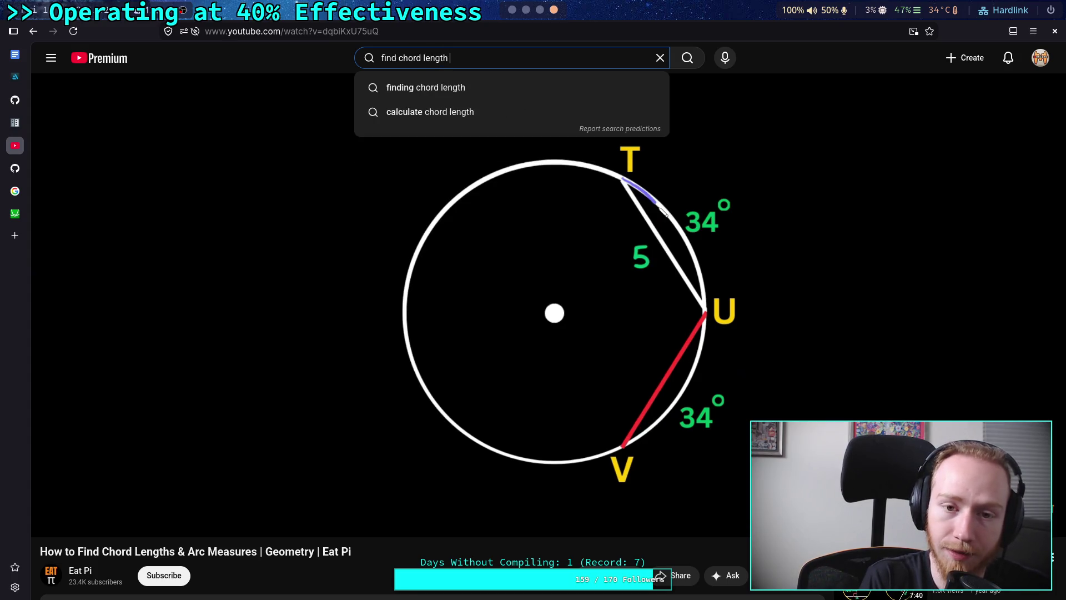
pyautogui.write('giv')
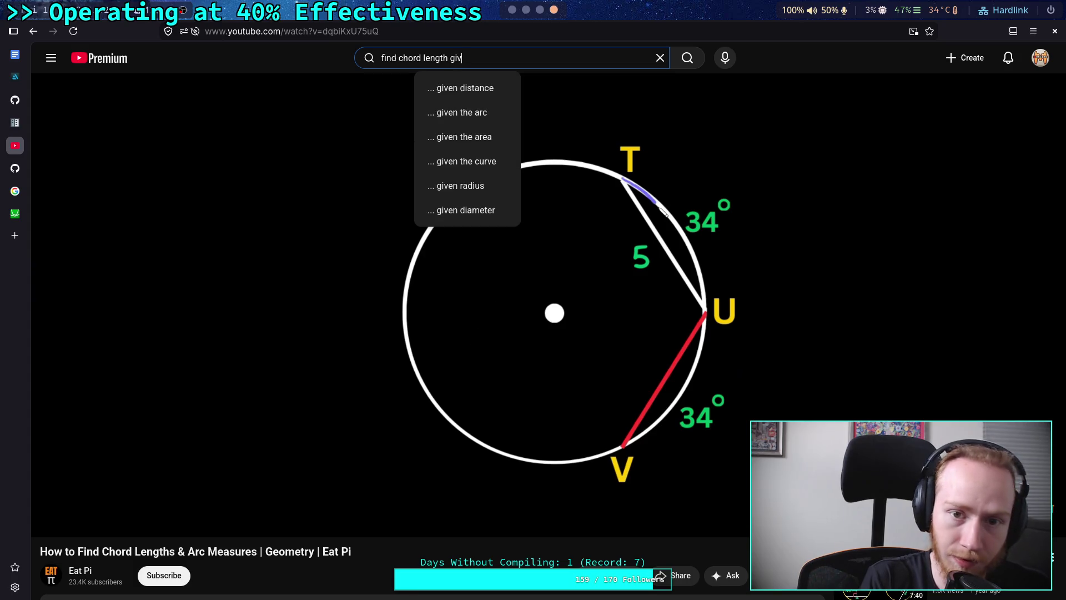
pyautogui.write('en an angle')
pyautogui.press('Return')
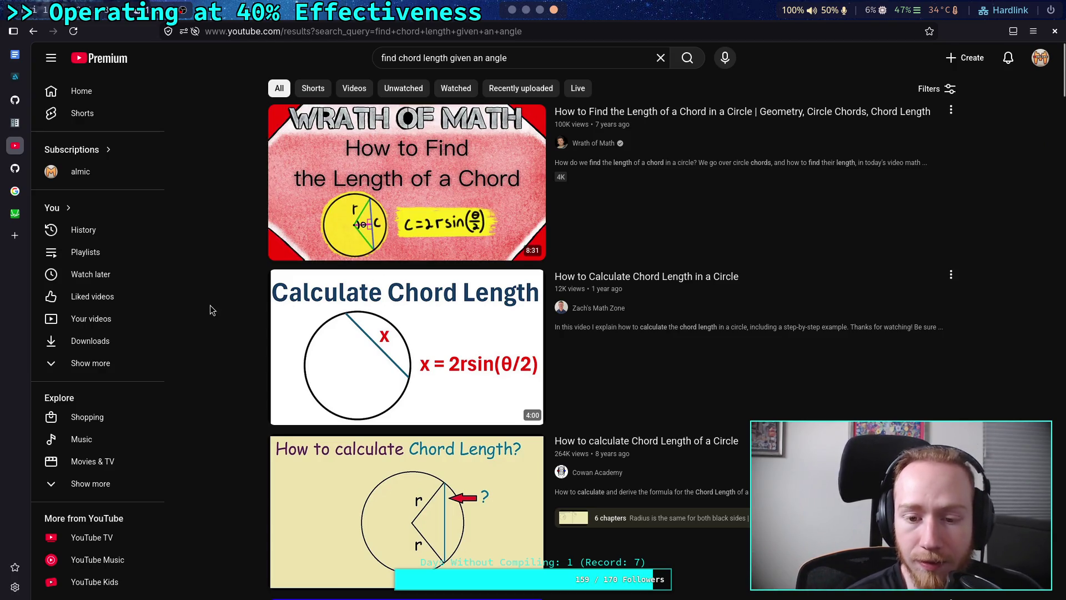
pyautogui.moveTo(663, 315)
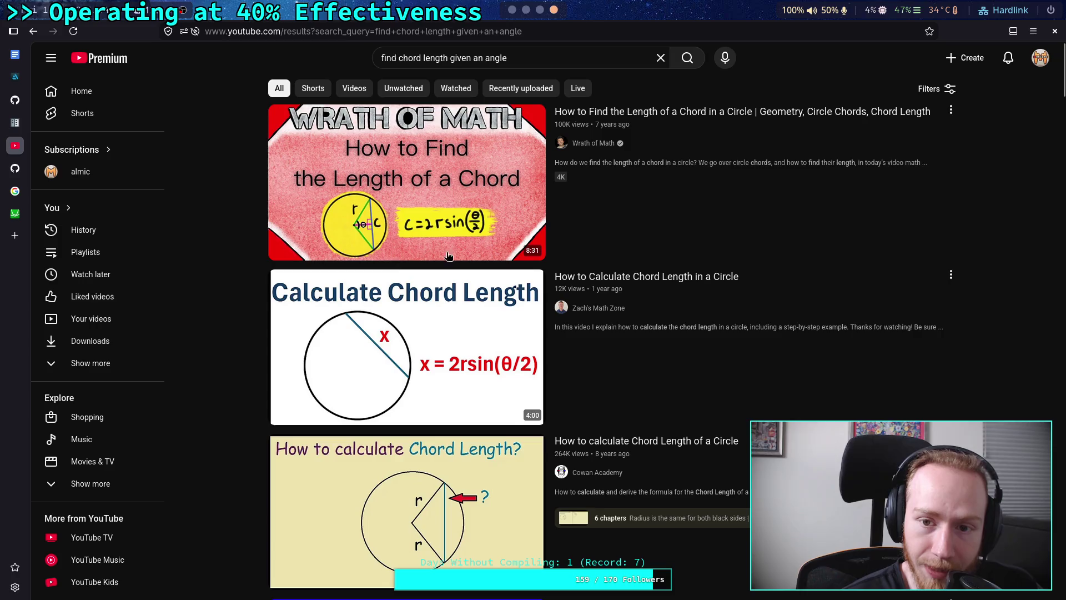
pyautogui.click(717, 111)
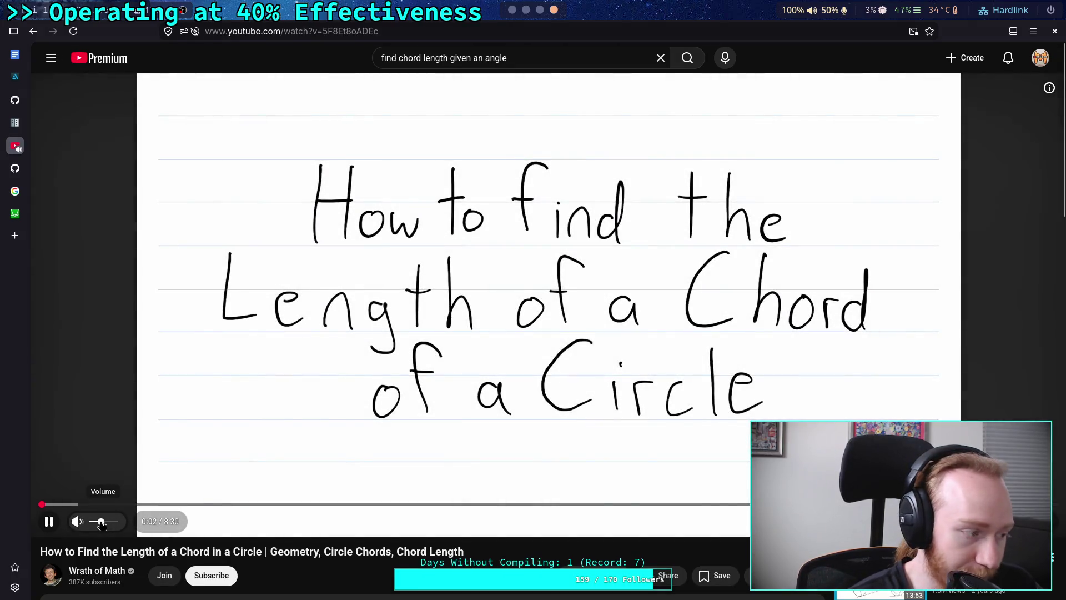
# Lower the volume slightly, pause the chord video at 0:18 on the circle drawing, then resume.
pyautogui.moveTo(104, 524); pyautogui.dragTo(98, 526)
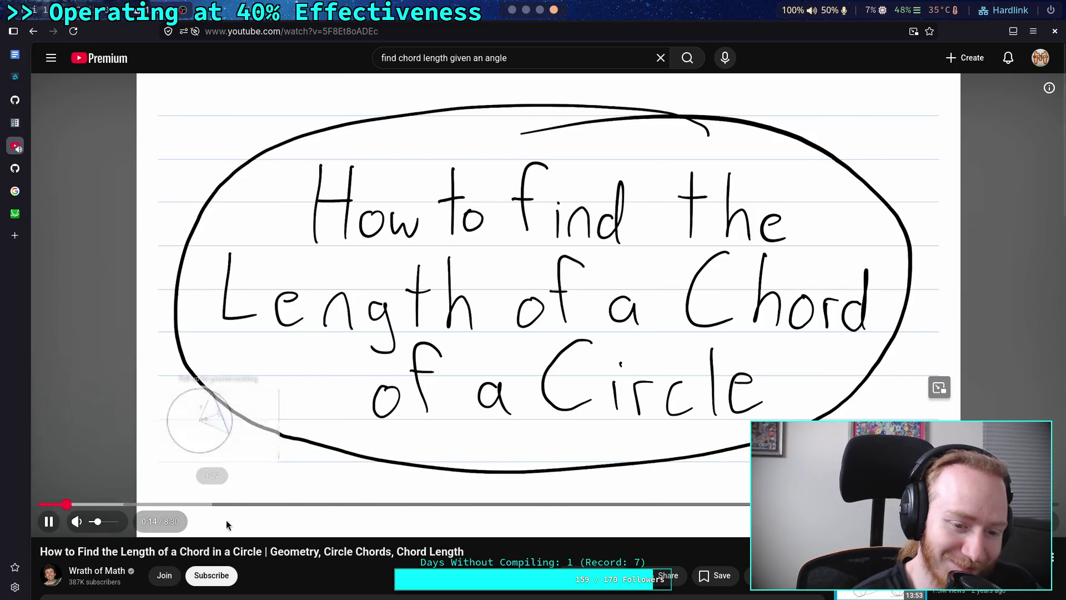
pyautogui.click(288, 442)
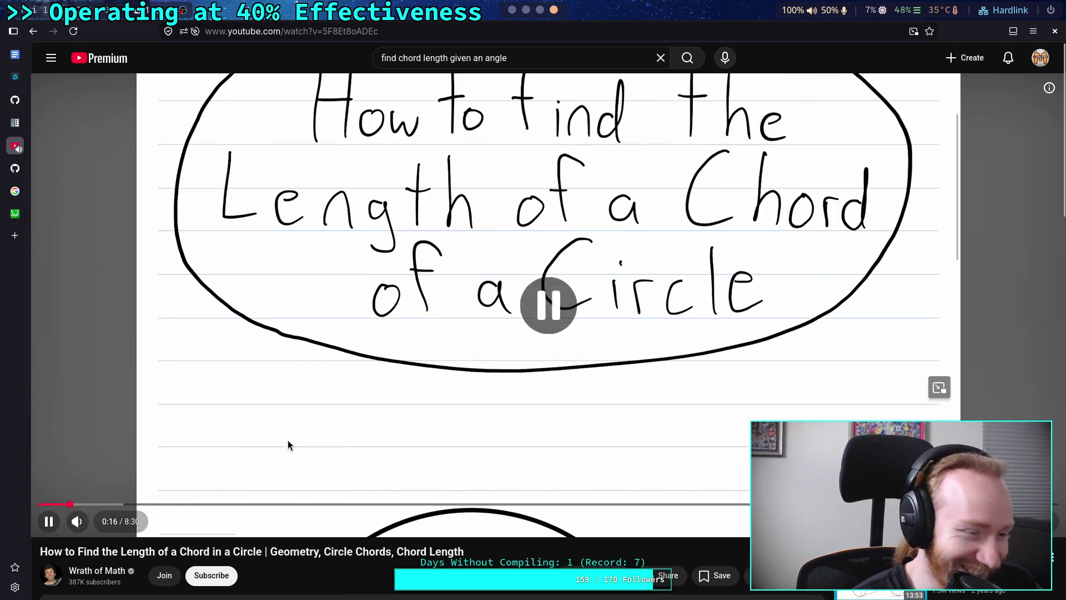
pyautogui.click(288, 440)
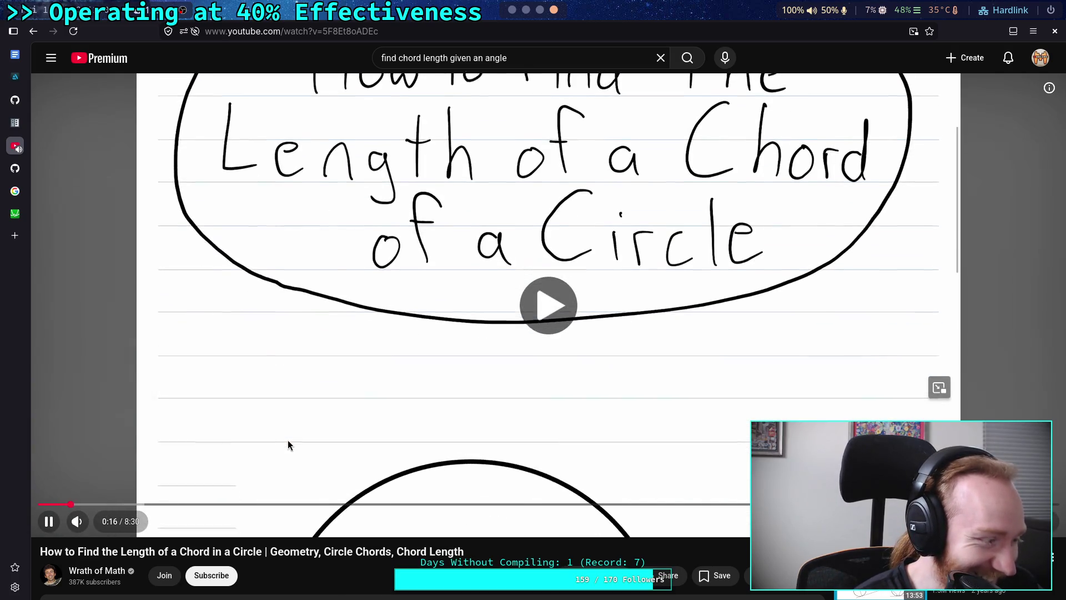
pyautogui.click(336, 428)
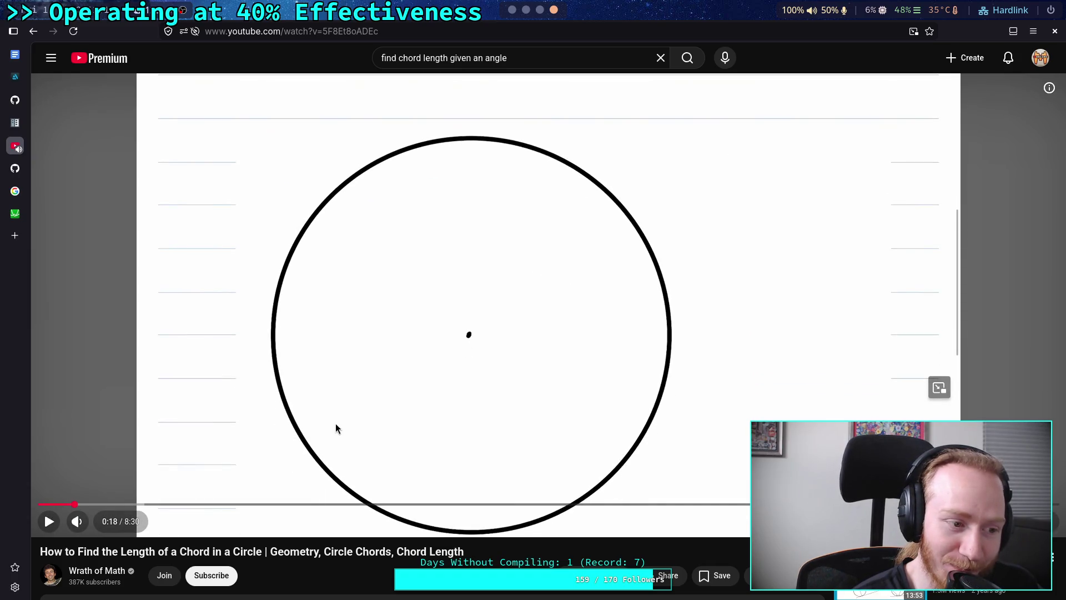
pyautogui.click(348, 475)
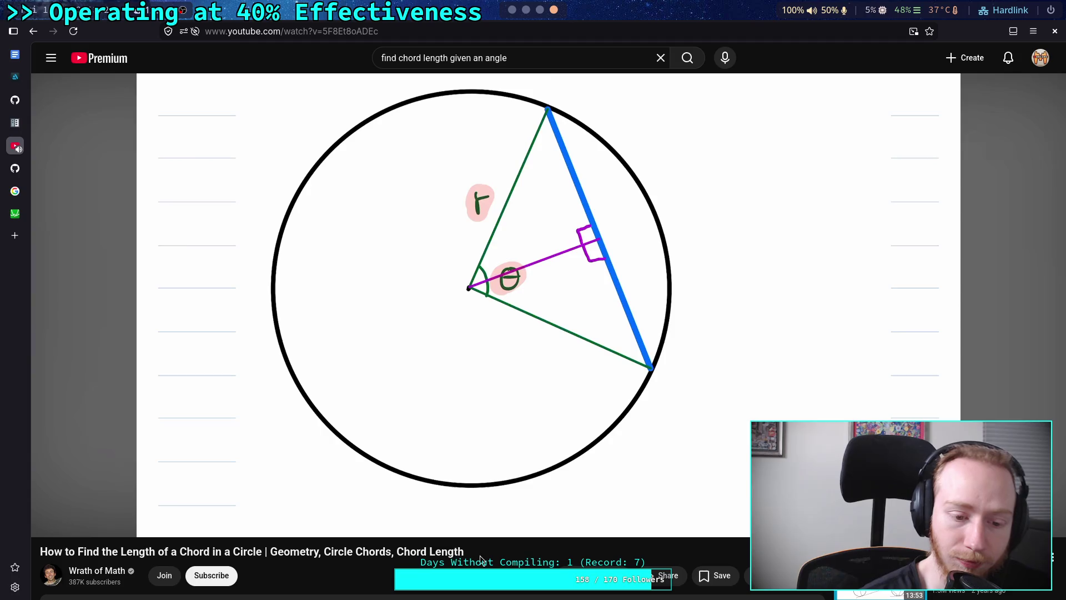
# Pause the chord video at 1:35 on the perpendicular from the center to the chord.
pyautogui.click(422, 412)
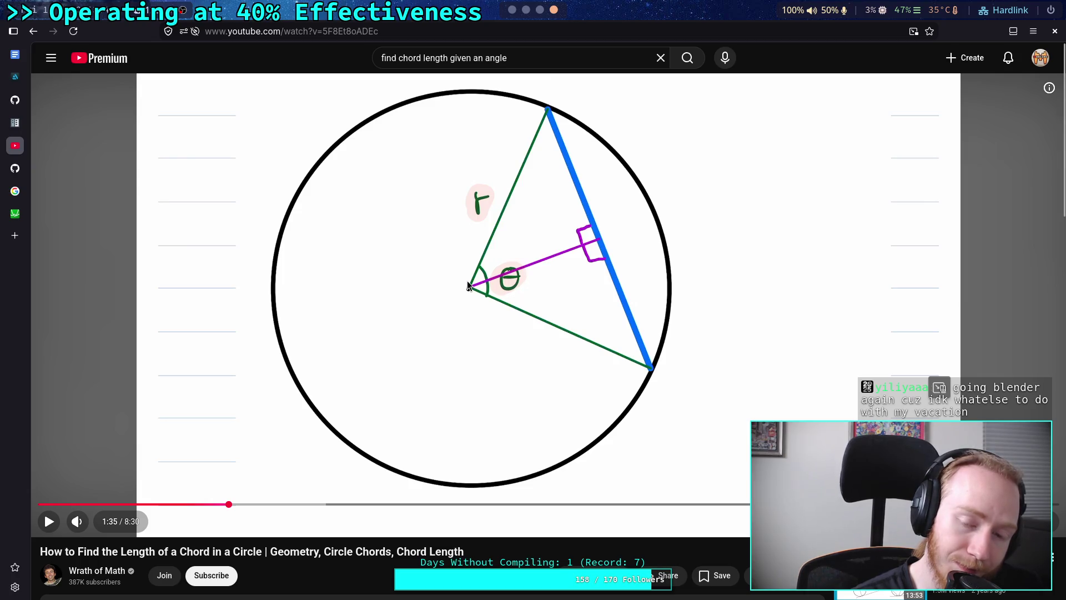
# Resume the chord video and pause it at 5:33 on sin(θ/2) = (x/2)/r.
pyautogui.click(468, 281)
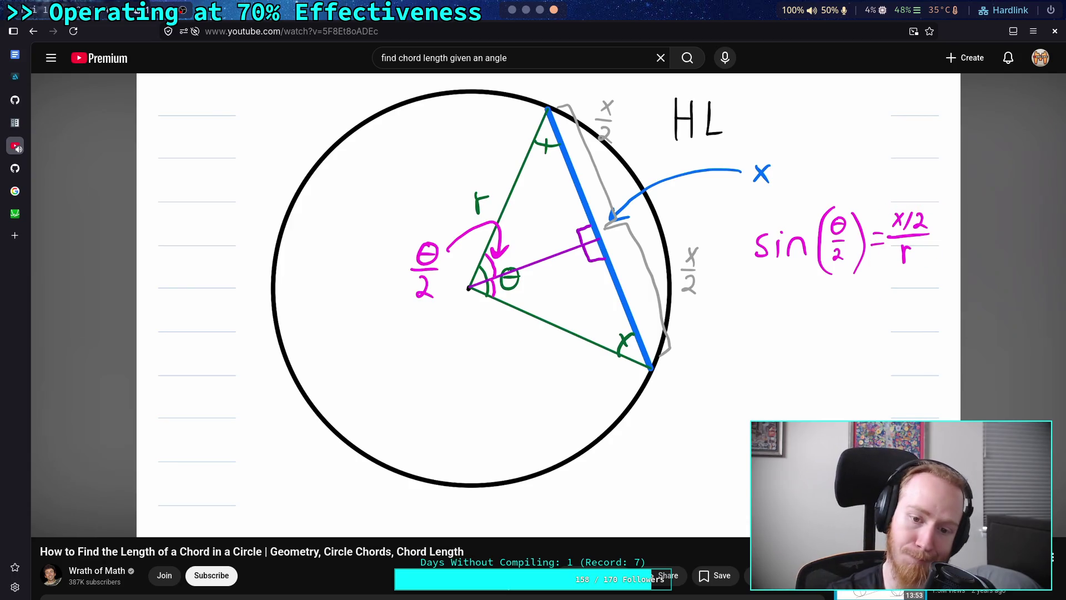
pyautogui.click(507, 447)
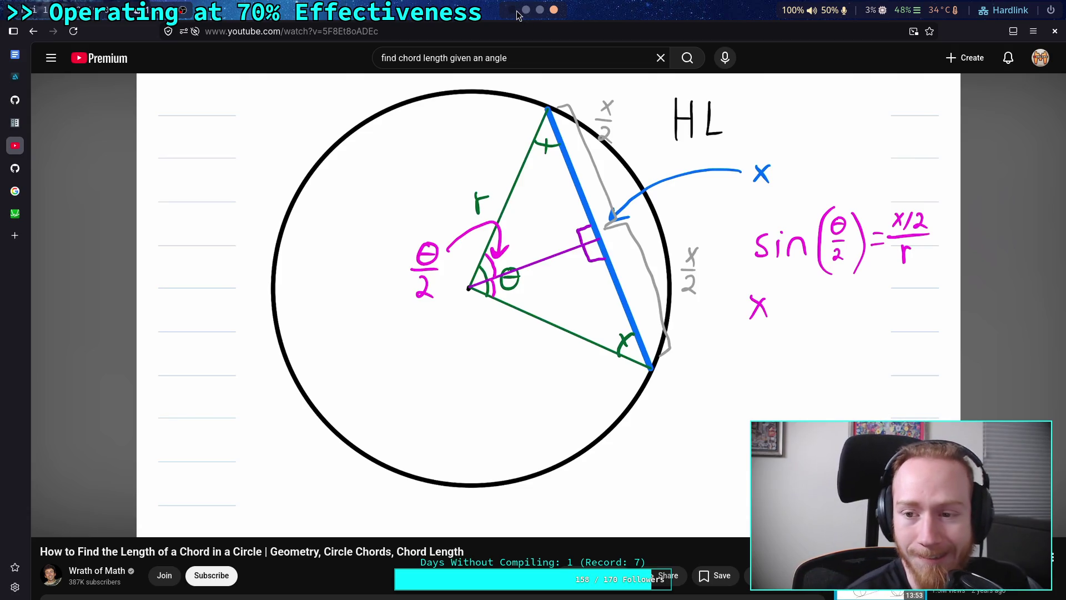
# Switch from YouTube back to the Godot script editor.
pyautogui.click(513, 10)
# Delete the '## When' comment and leg_sweep_constant export near lines 67–70.
pyautogui.scroll(20, 471, 230)
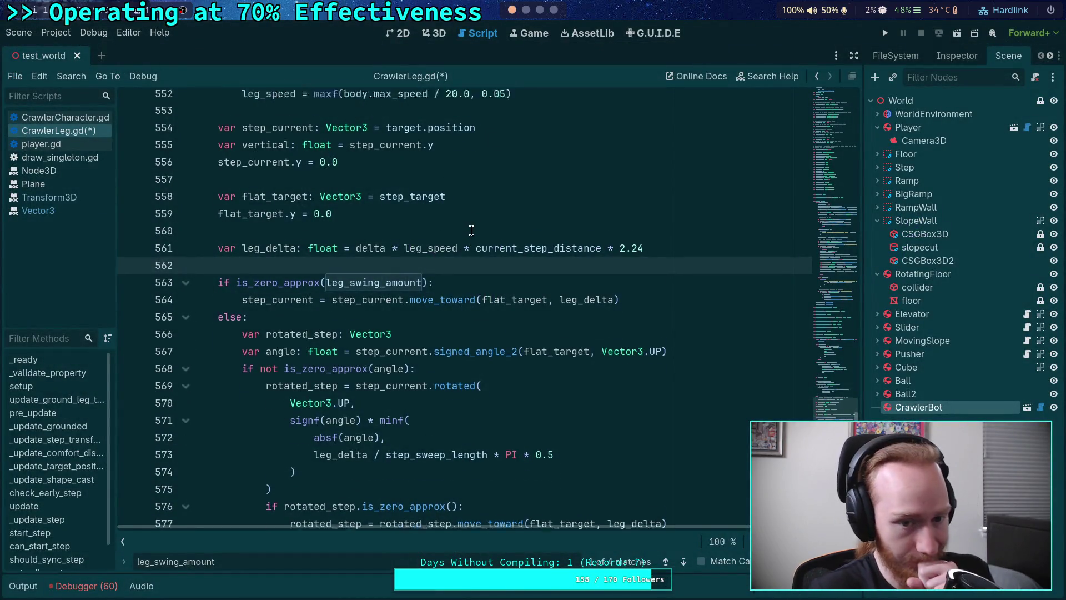
pyautogui.scroll(20, 473, 234)
pyautogui.scroll(8, 418, 267)
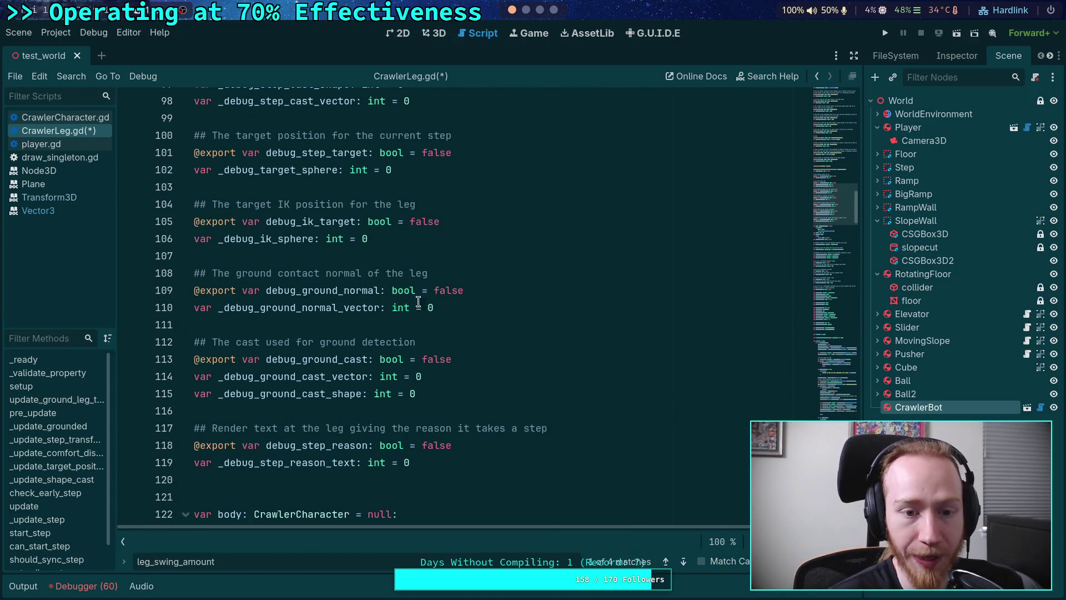
pyautogui.scroll(8, 414, 300)
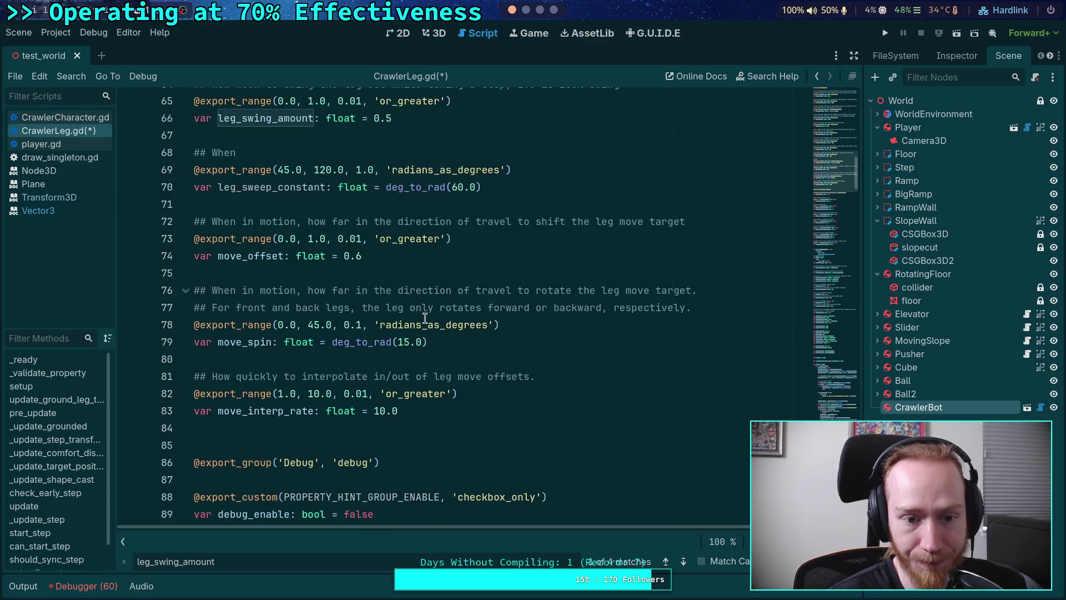
pyautogui.scroll(2, 425, 319)
pyautogui.moveTo(482, 290); pyautogui.dragTo(482, 240)
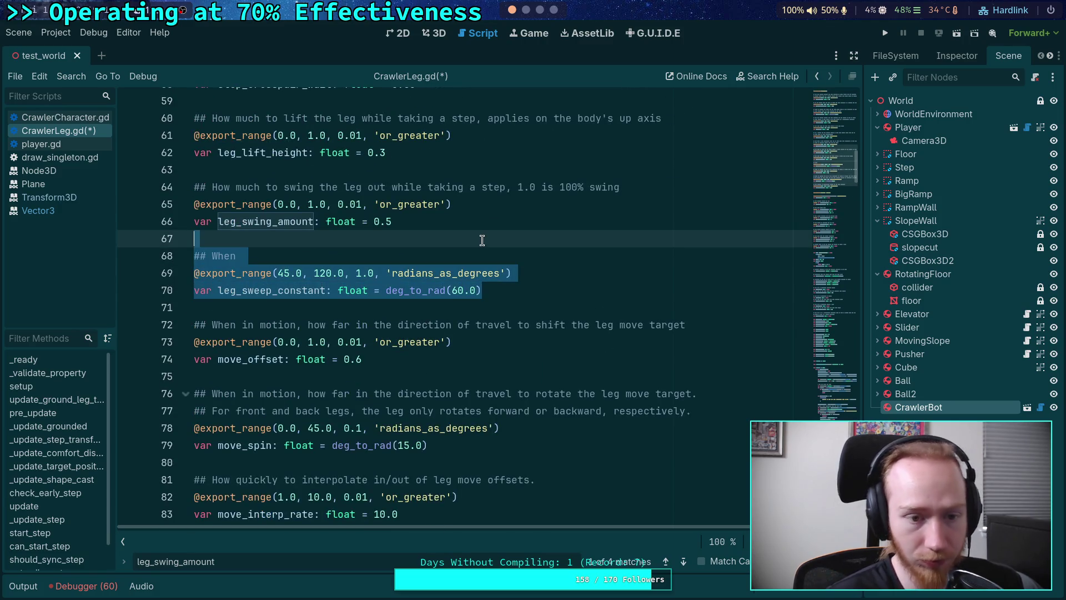
pyautogui.press('BackSpace')
pyautogui.press('BackSpace')
# Move to setup() and select the rest_vector.slide(Vector3.UP).length() expression.
pyautogui.moveTo(824, 334); pyautogui.dragTo(822, 294)
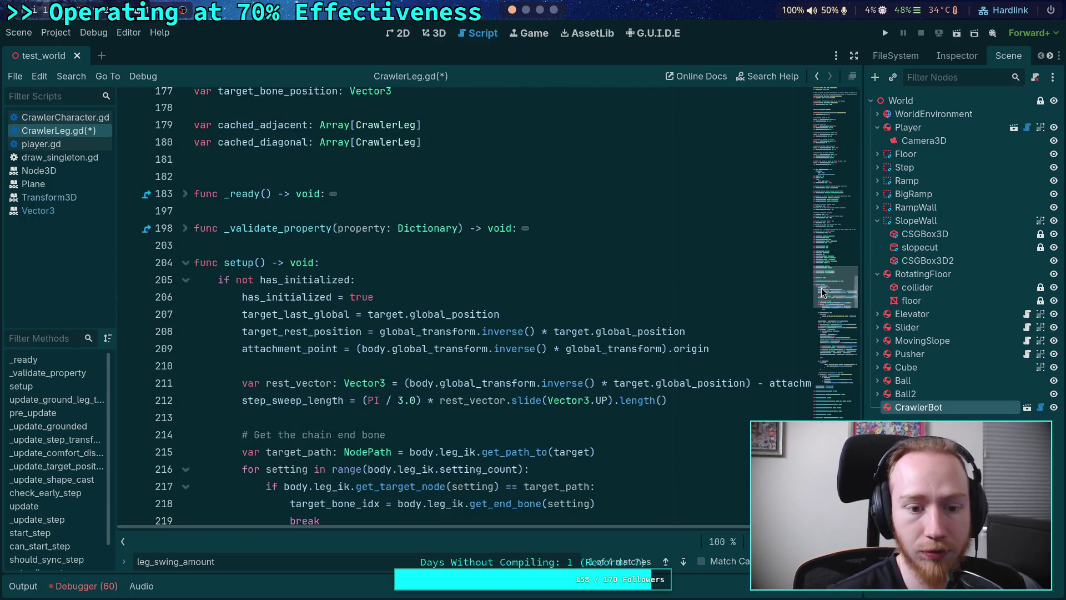
pyautogui.scroll(6, 472, 277)
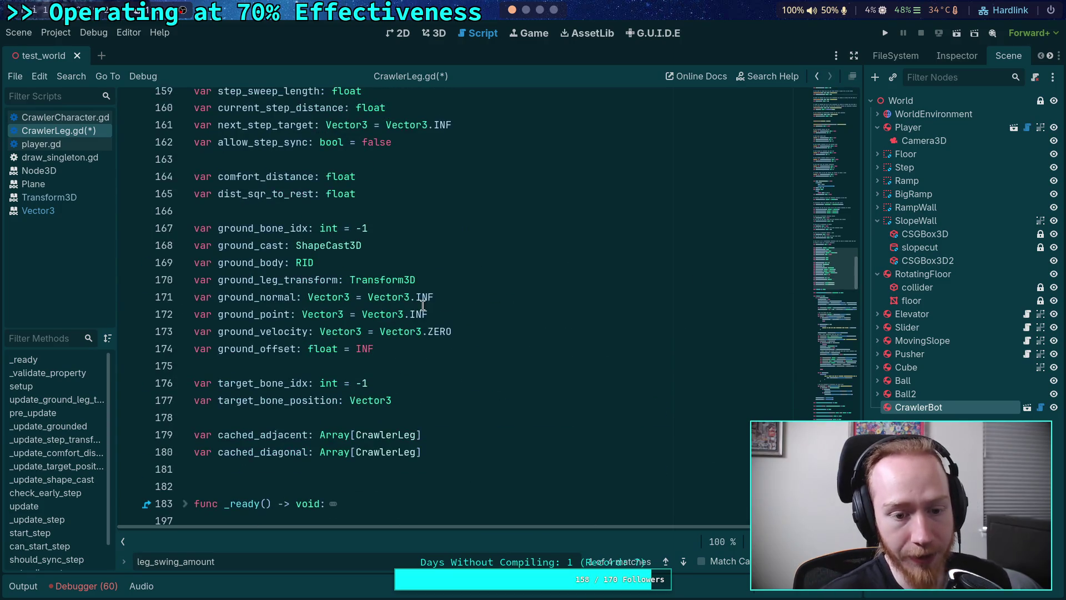
pyautogui.scroll(5, 468, 344)
pyautogui.scroll(-11, 468, 345)
pyautogui.hotkey('ctrl', '\\')
# Paste the slide().length() expression as step_radius's value and delete the old step_sweep_length line.
pyautogui.rightClick(455, 426)
pyautogui.click(488, 416)
pyautogui.click(422, 406)
pyautogui.write('rest_vector.slide(Vector3.UP).length()')
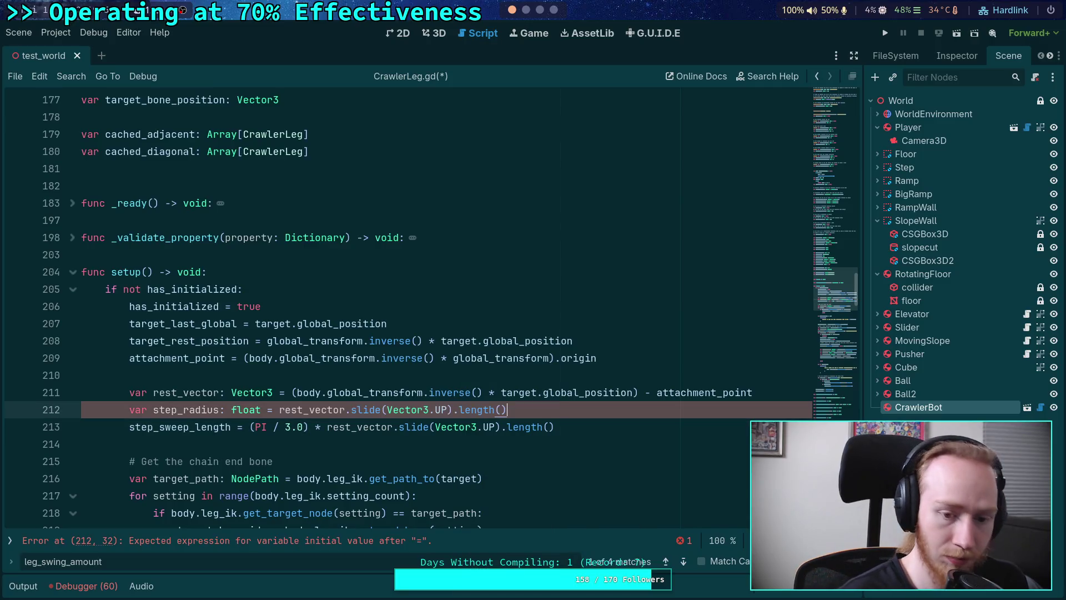
pyautogui.hotkey('shift', 'Down')
pyautogui.press('BackSpace')
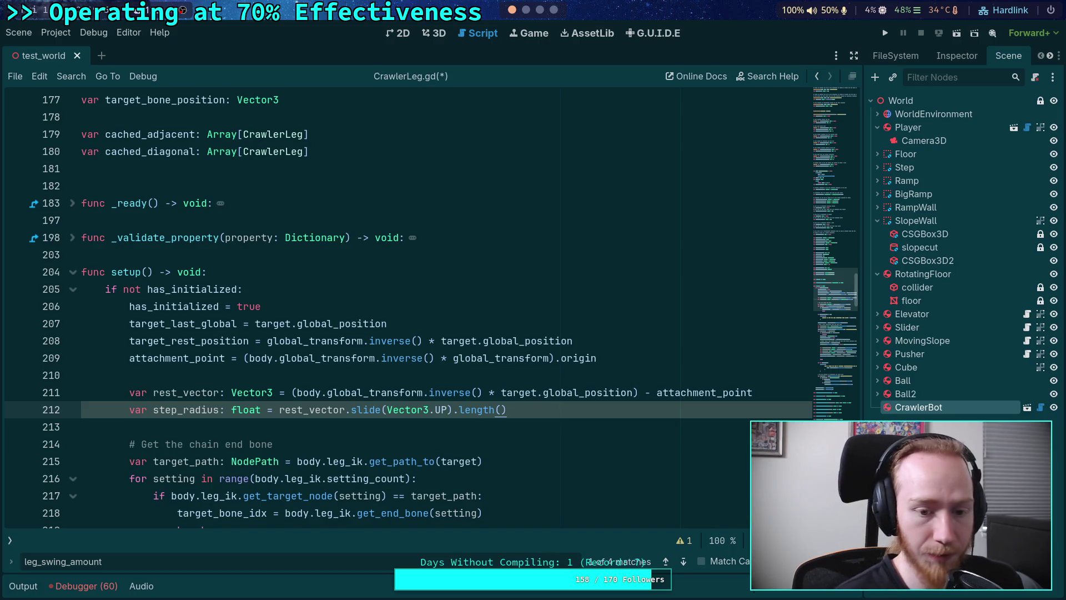
# Add a step_sweep_length = 0.0 line below step_radius.
pyautogui.press('Return')
pyautogui.press('Return')
pyautogui.write('step_sw')
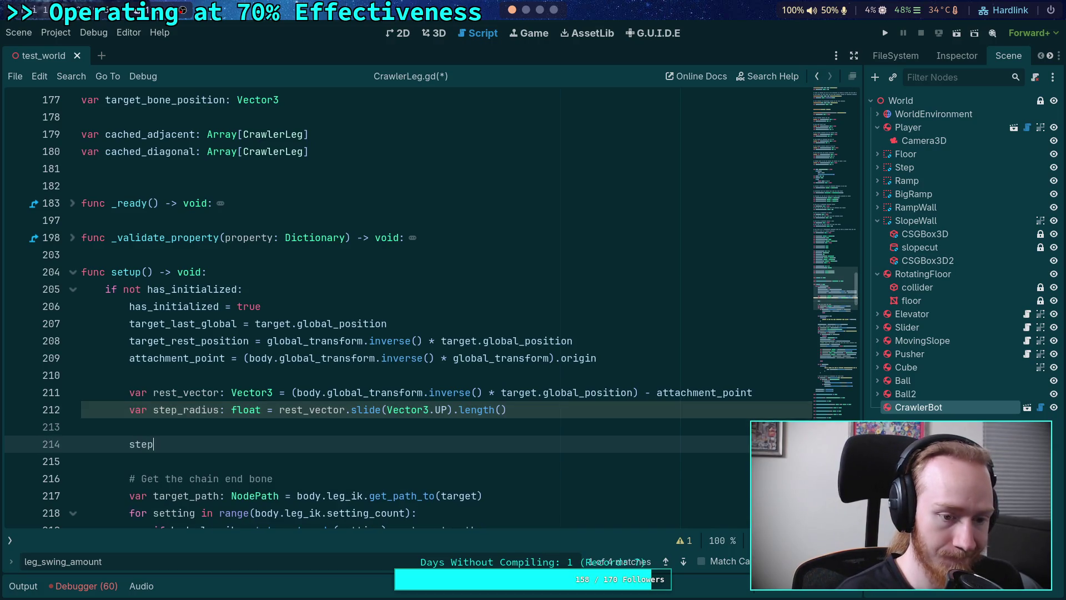
pyautogui.press('Return')
pyautogui.write('= ')
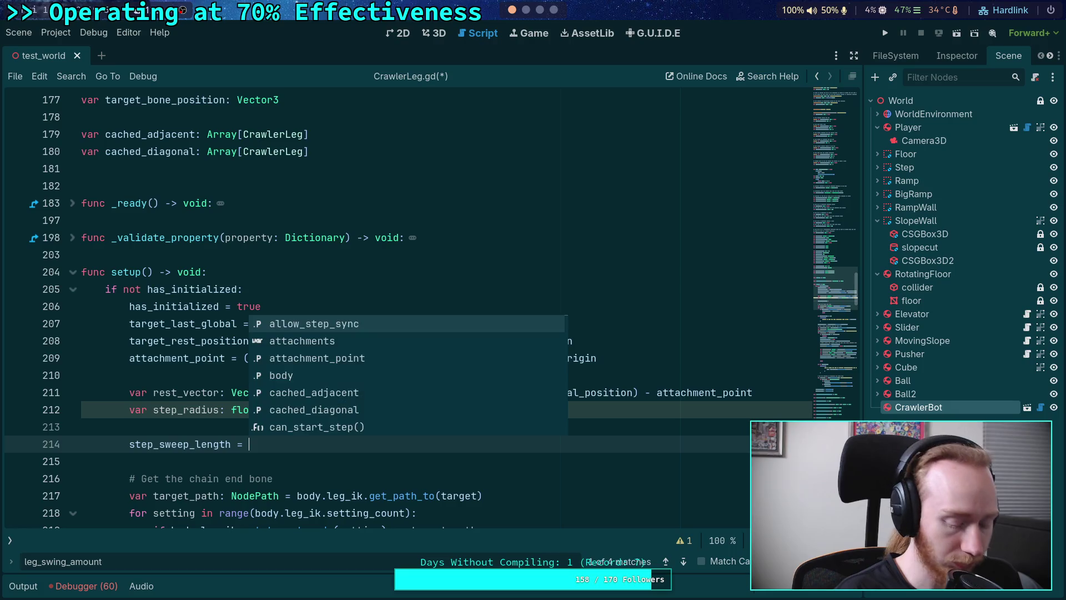
pyautogui.write('0.0')
# Start a 'var inner_angle: float =' declaration on the empty line 213.
pyautogui.press('Up')
pyautogui.scroll(-1, 613, 347)
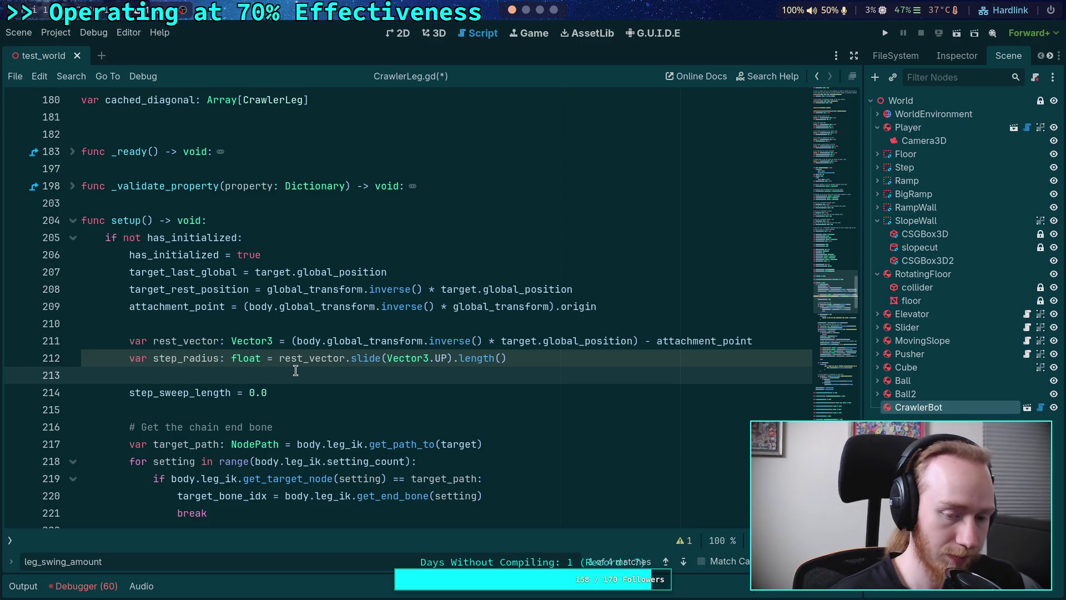
pyautogui.write('var inner_angle')
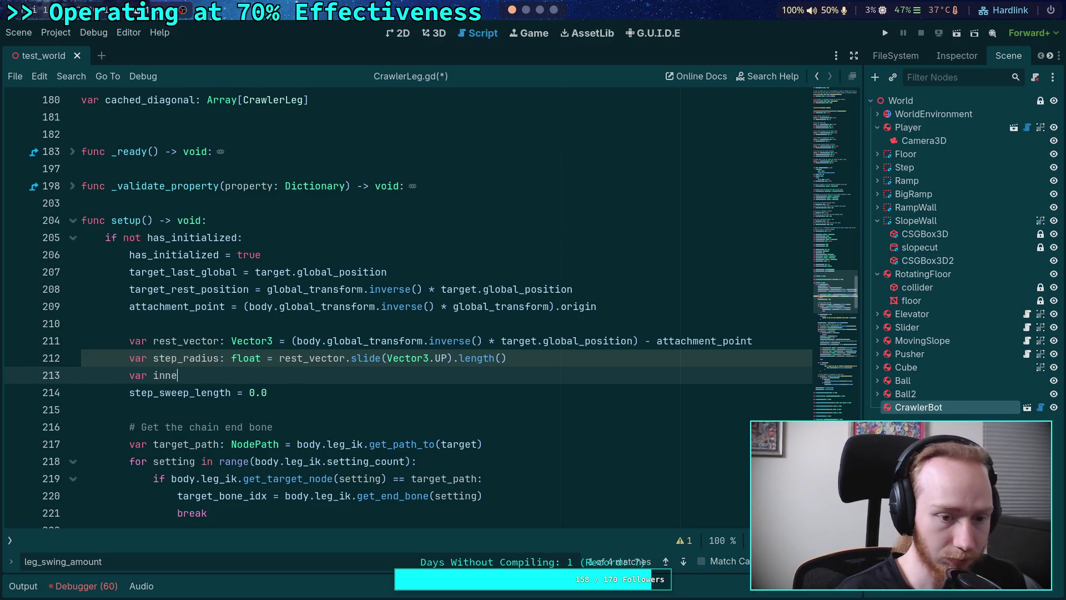
pyautogui.write(': float =')
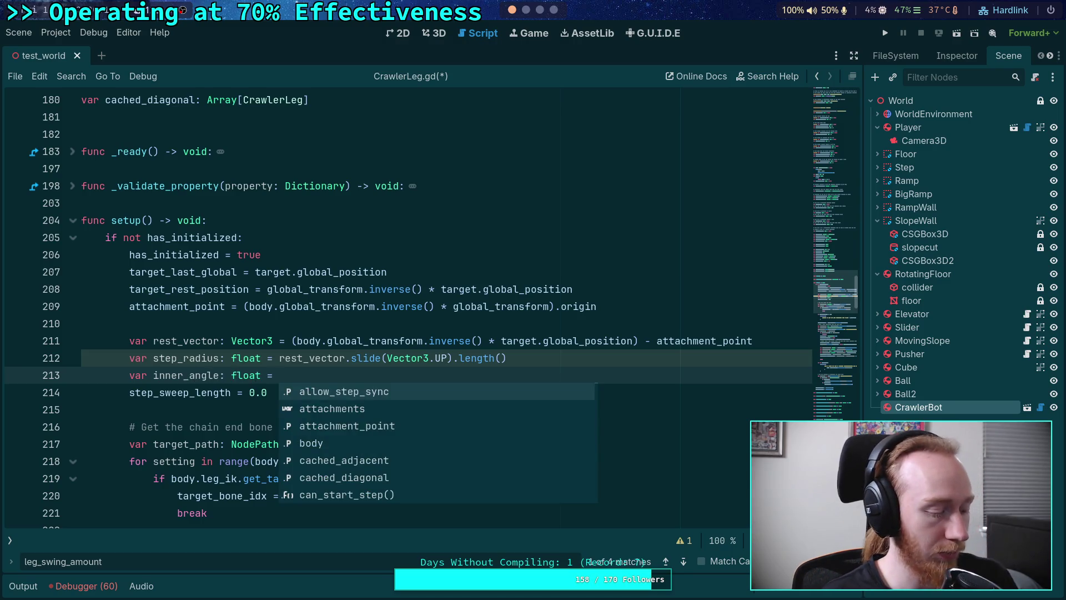
pyautogui.click(313, 375)
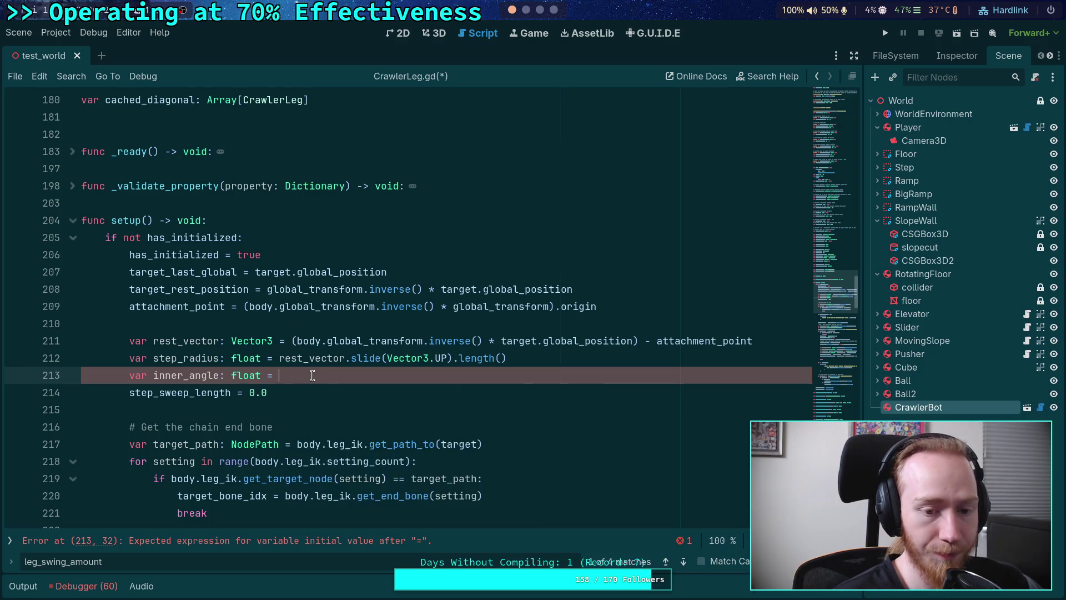
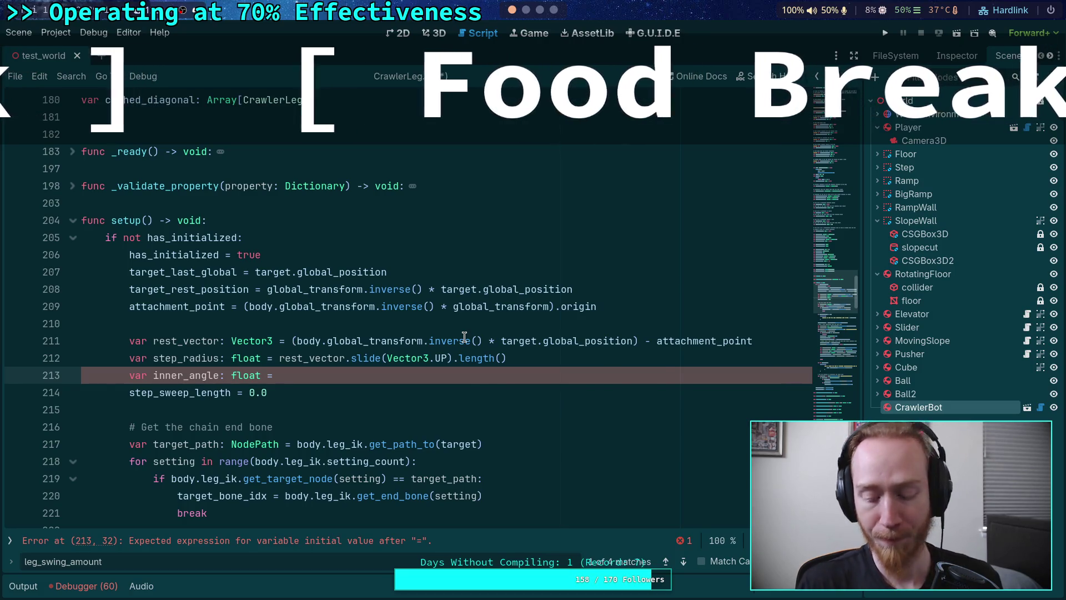
# Switch from the Godot script editor to the browser showing the chord-length YouTube video.
pyautogui.moveTo(464, 337)
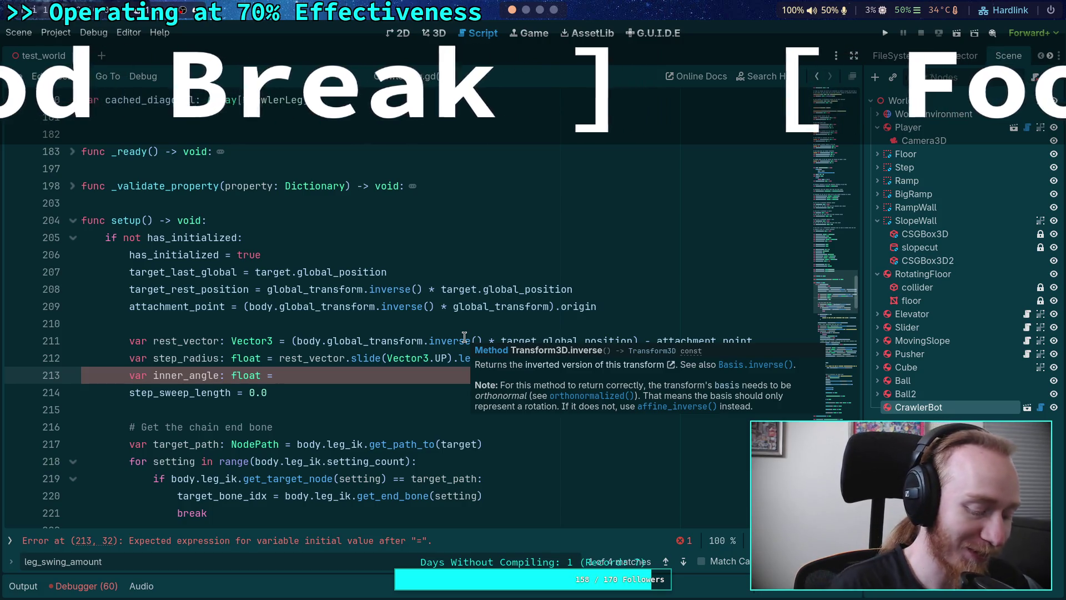
pyautogui.hotkey('alt', 'Tab')
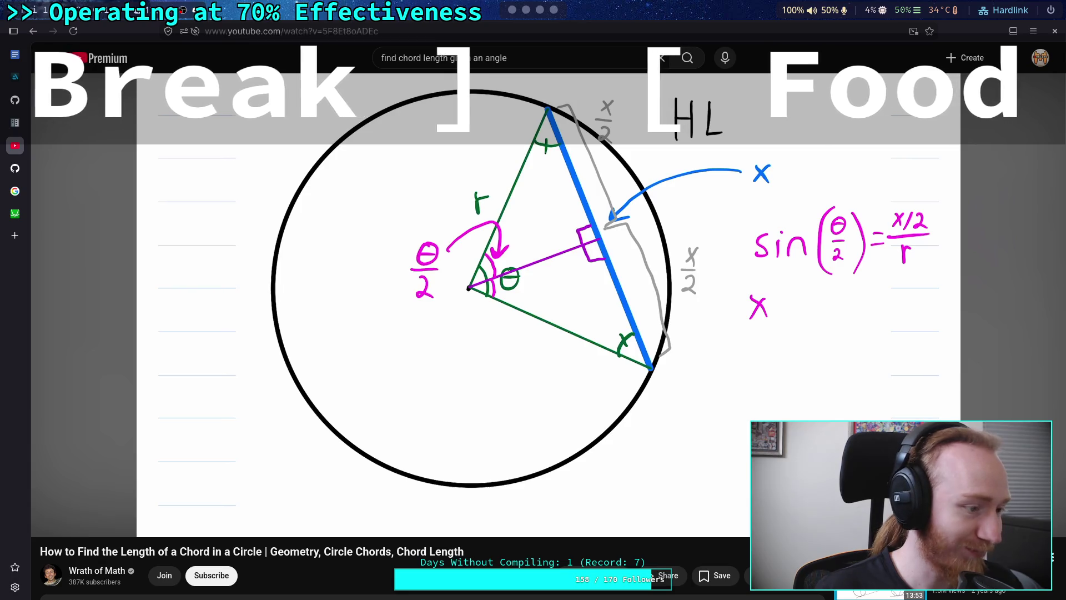
# Play the chord-length video, then pause it at 7:58 on x = 2r sin(θ/2).
pyautogui.click(289, 375)
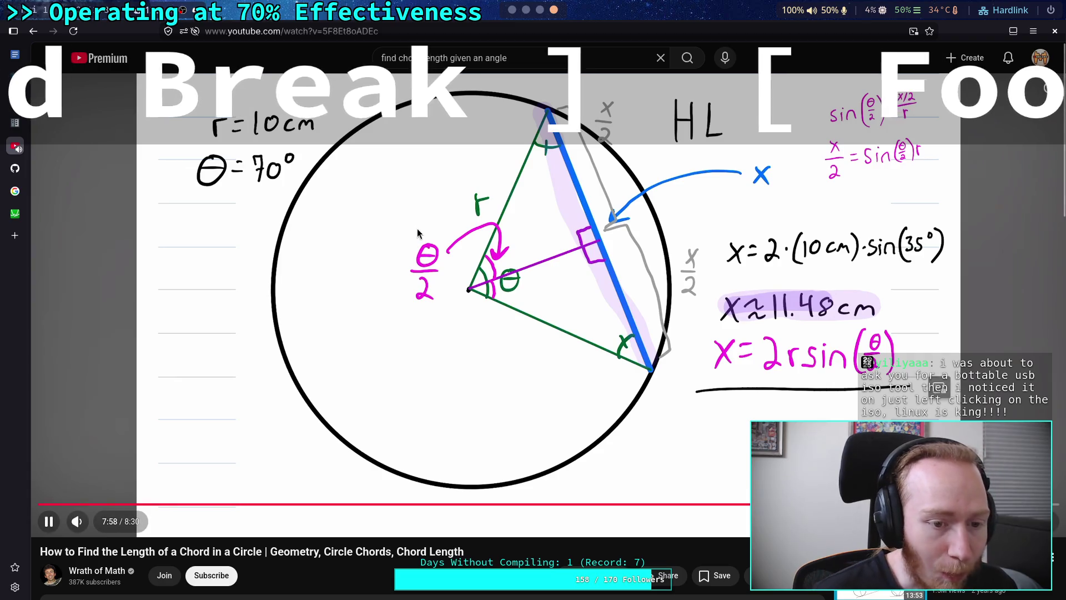
pyautogui.click(397, 240)
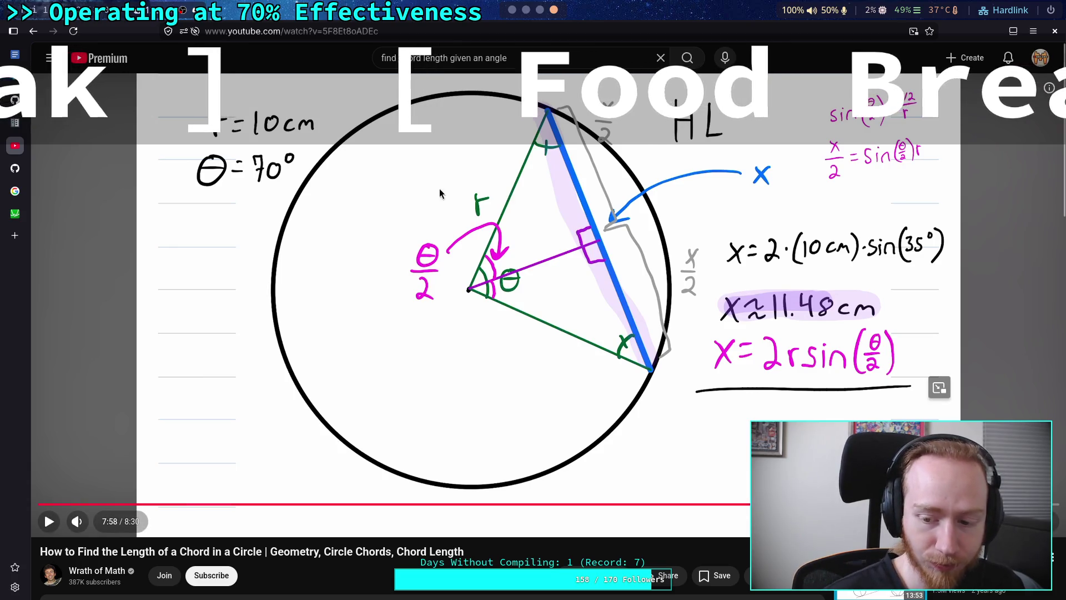
# Open the recommended 'Circle Theorems - GCSE Higher Maths' video from the sidebar.
pyautogui.scroll(-3, 495, 232)
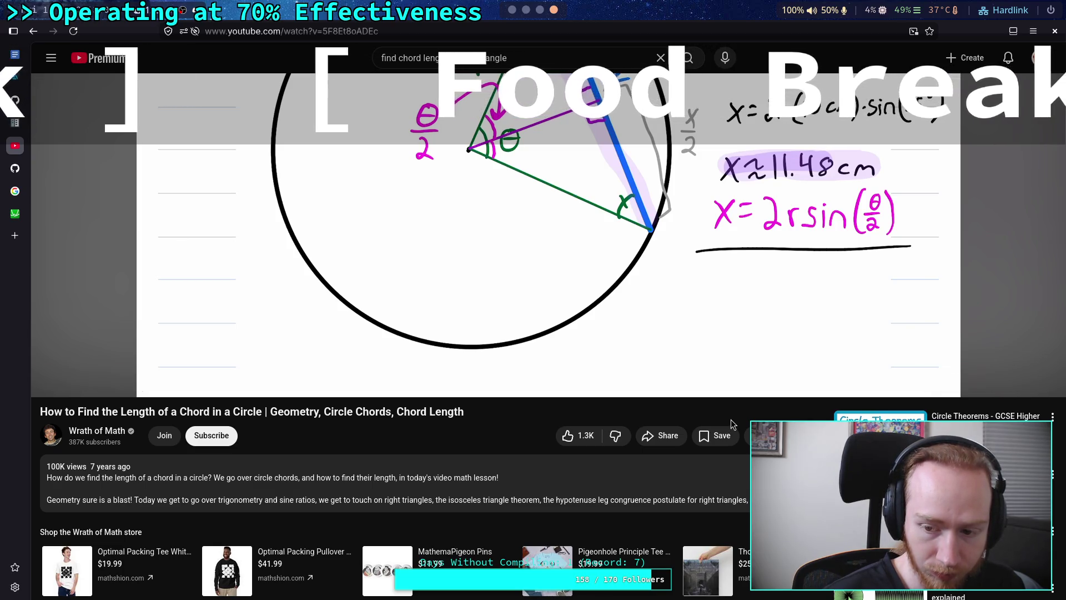
pyautogui.scroll(-1, 731, 419)
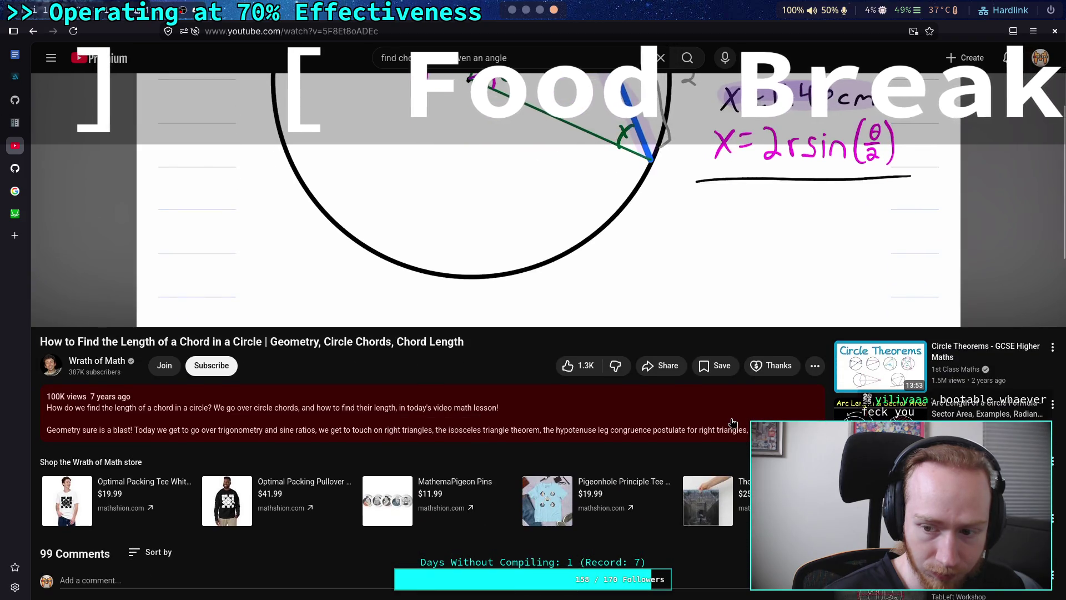
pyautogui.scroll(1, 733, 423)
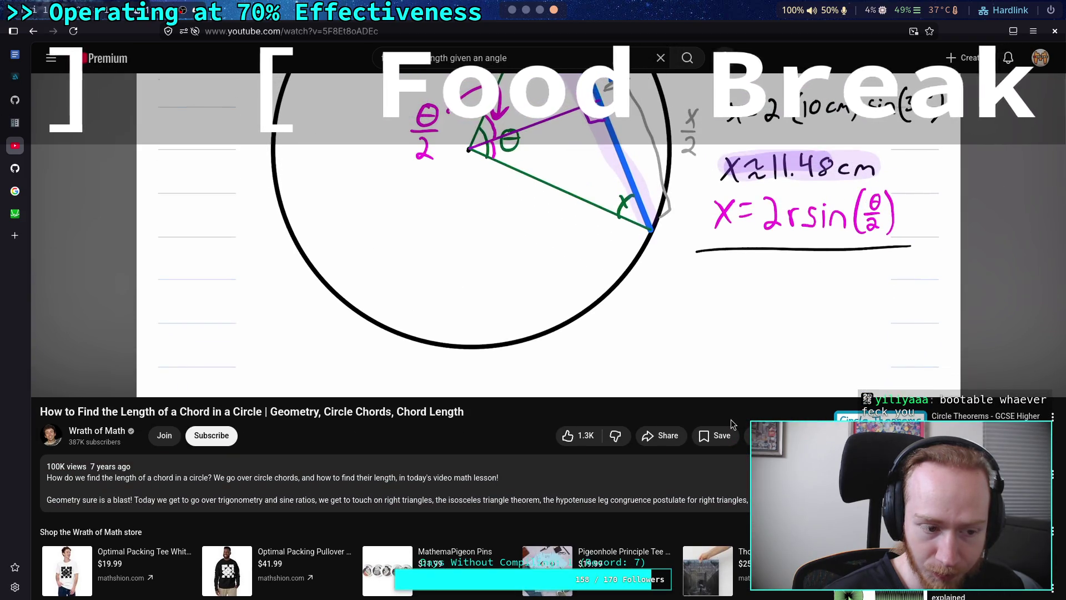
pyautogui.click(822, 412)
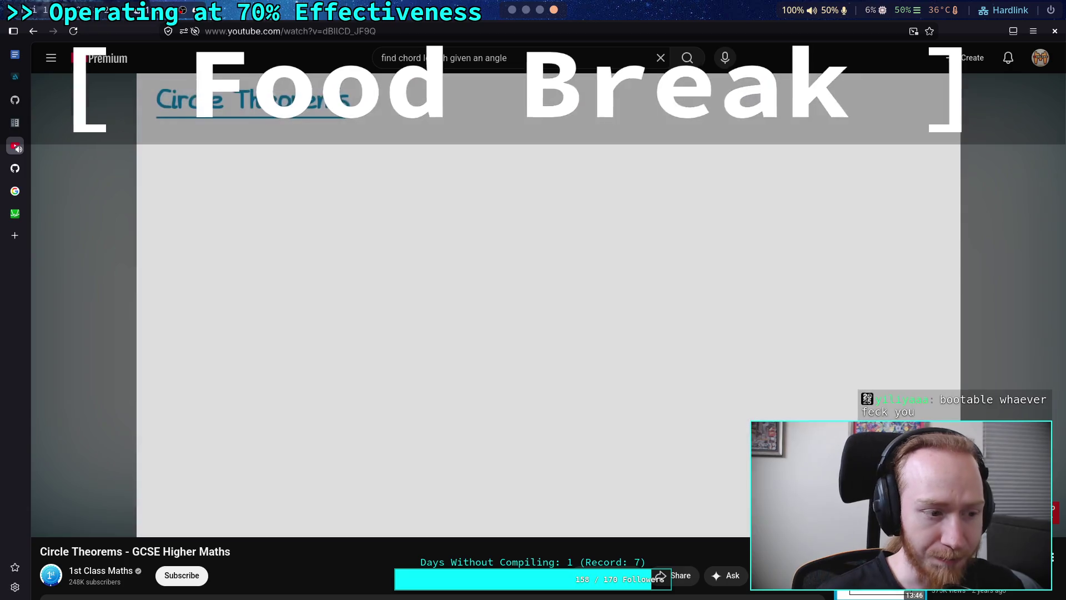
# Watch the Circle Theorems video to 2:36, pause it, and return to Godot's CrawlerLeg script.
pyautogui.click(645, 248)
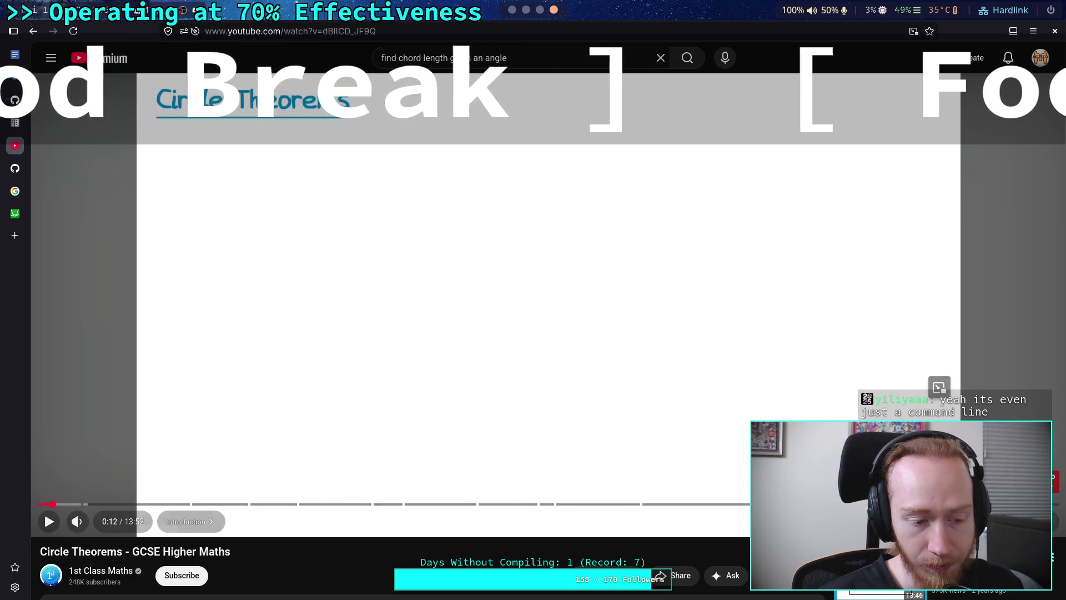
pyautogui.click(614, 301)
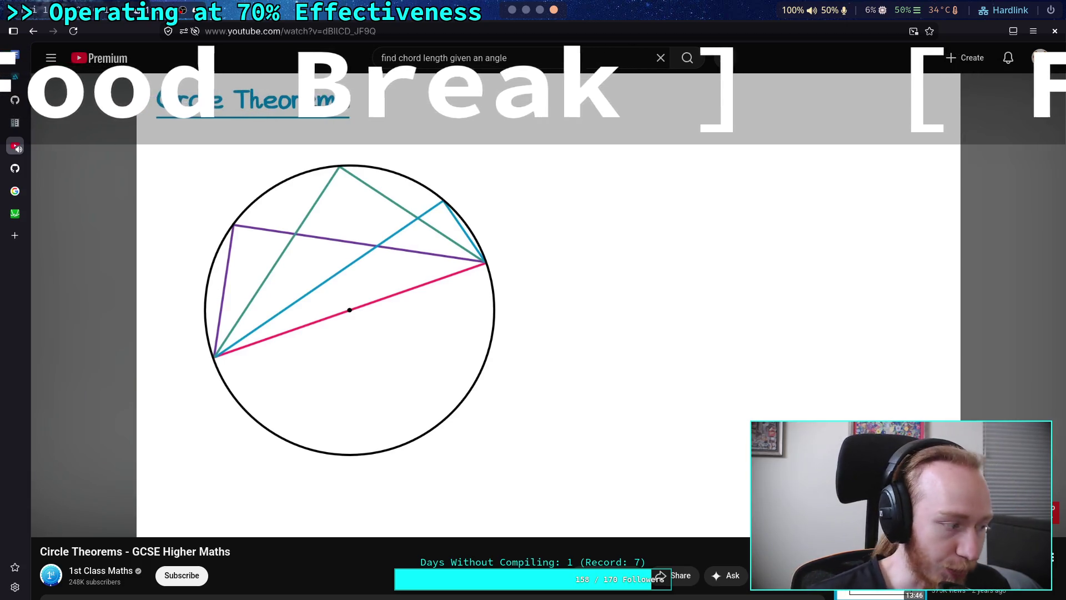
pyautogui.click(688, 231)
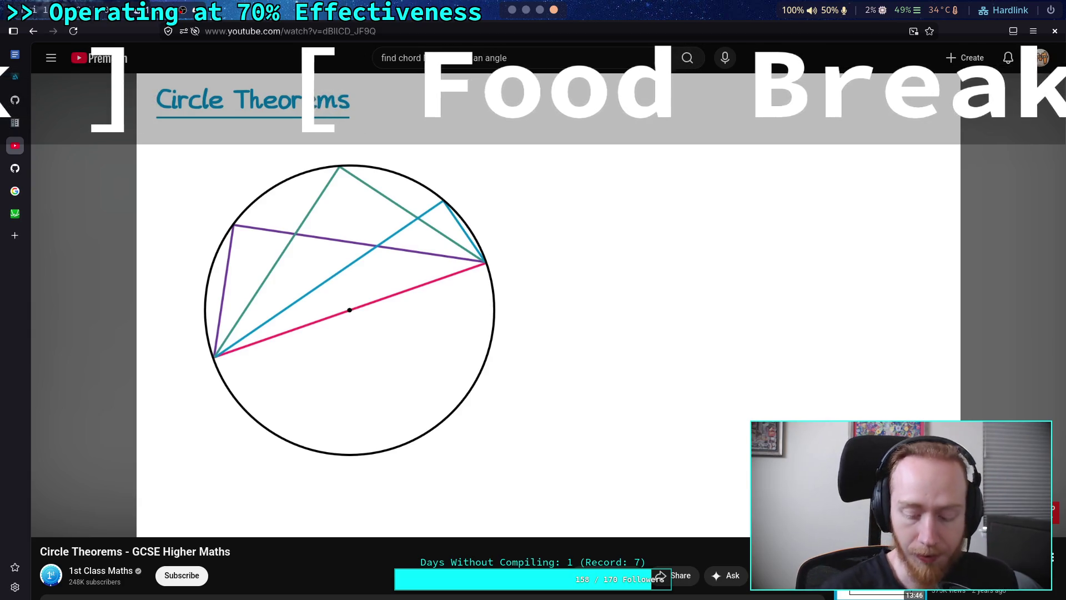
pyautogui.moveTo(699, 247)
pyautogui.click(512, 10)
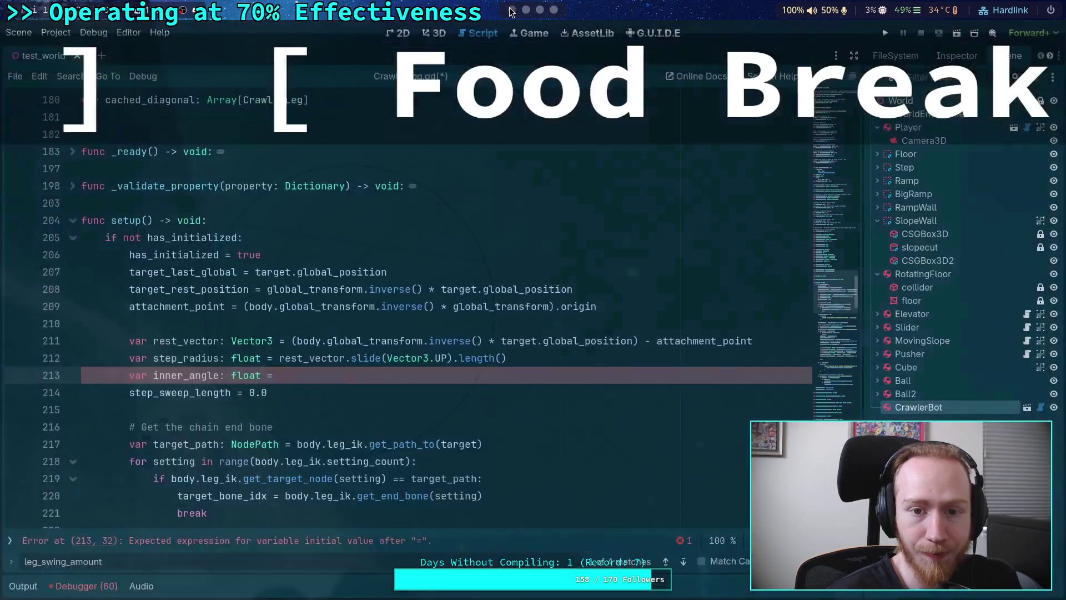
pyautogui.click(540, 10)
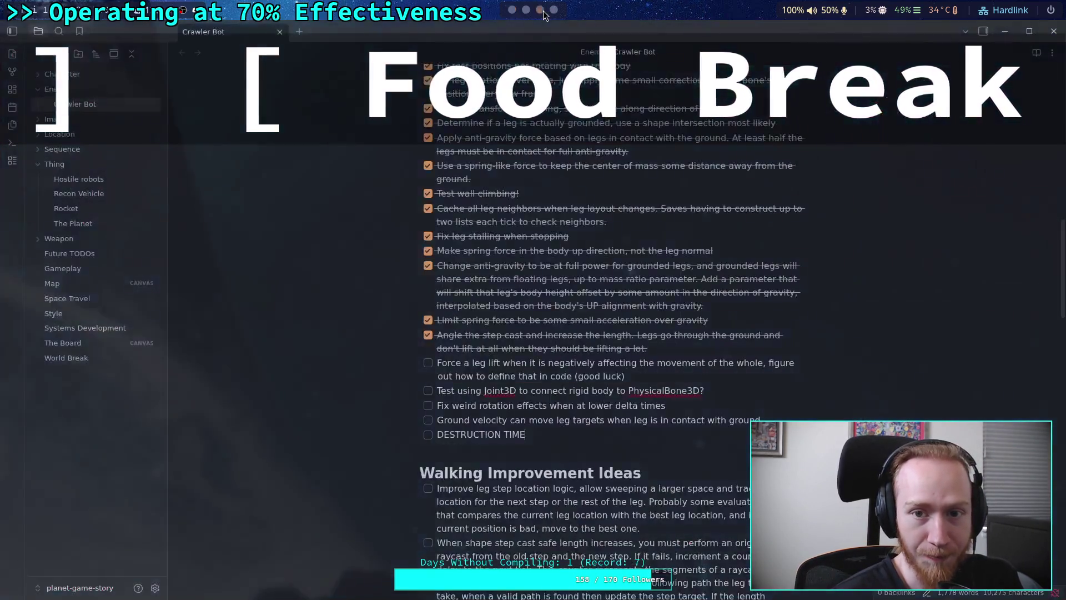
pyautogui.click(554, 10)
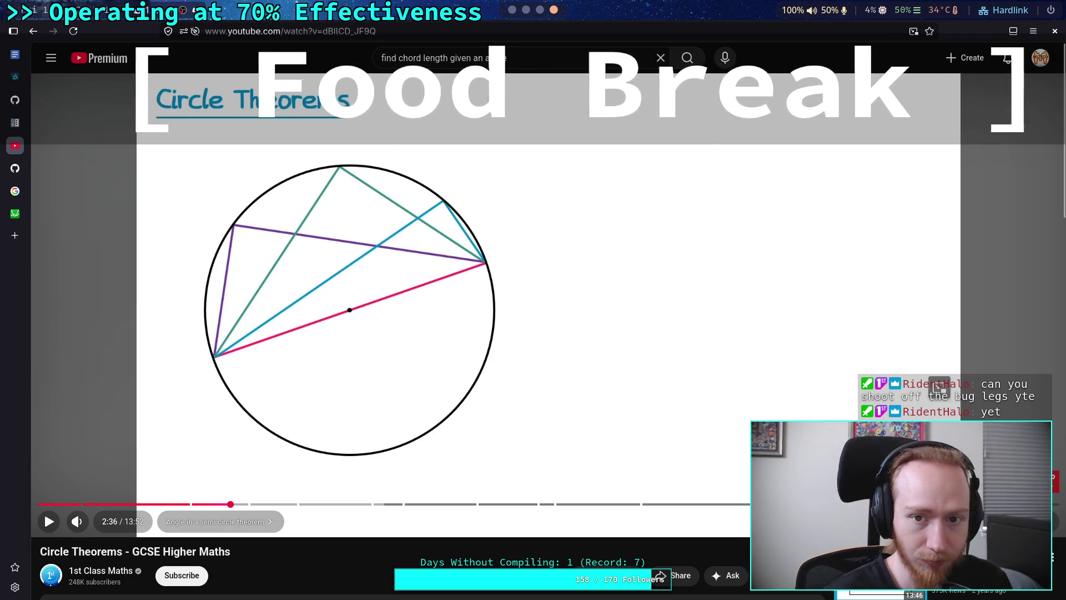
pyautogui.click(512, 10)
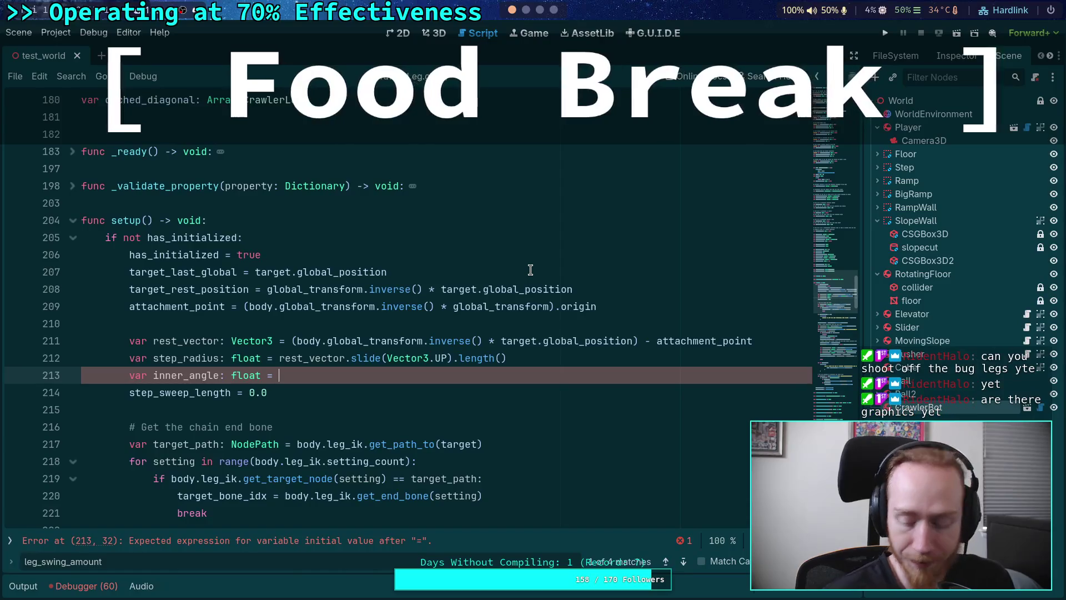
pyautogui.moveTo(552, 289)
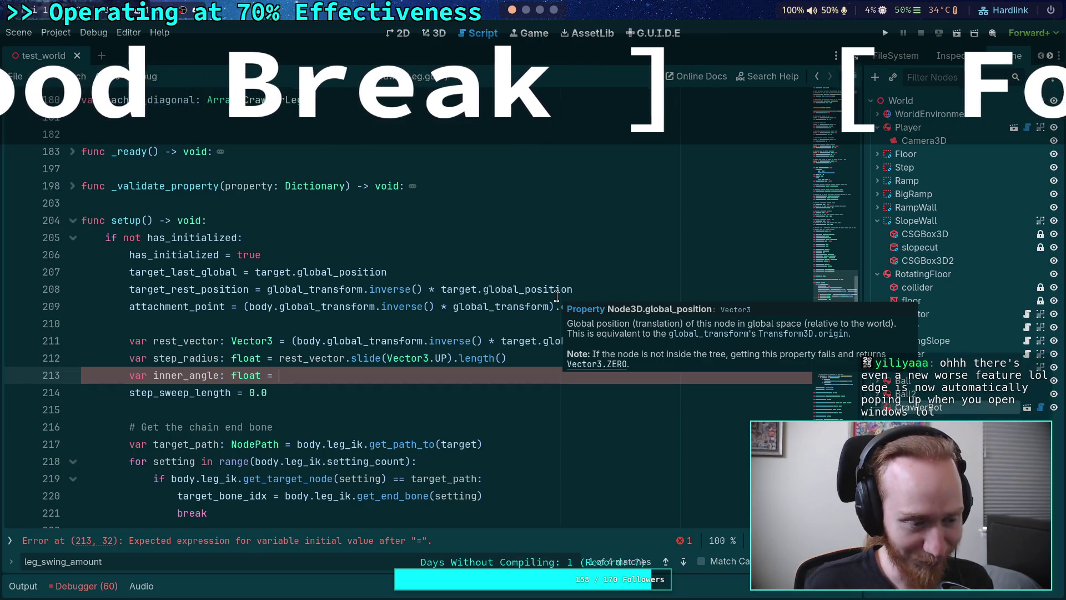
pyautogui.click(439, 33)
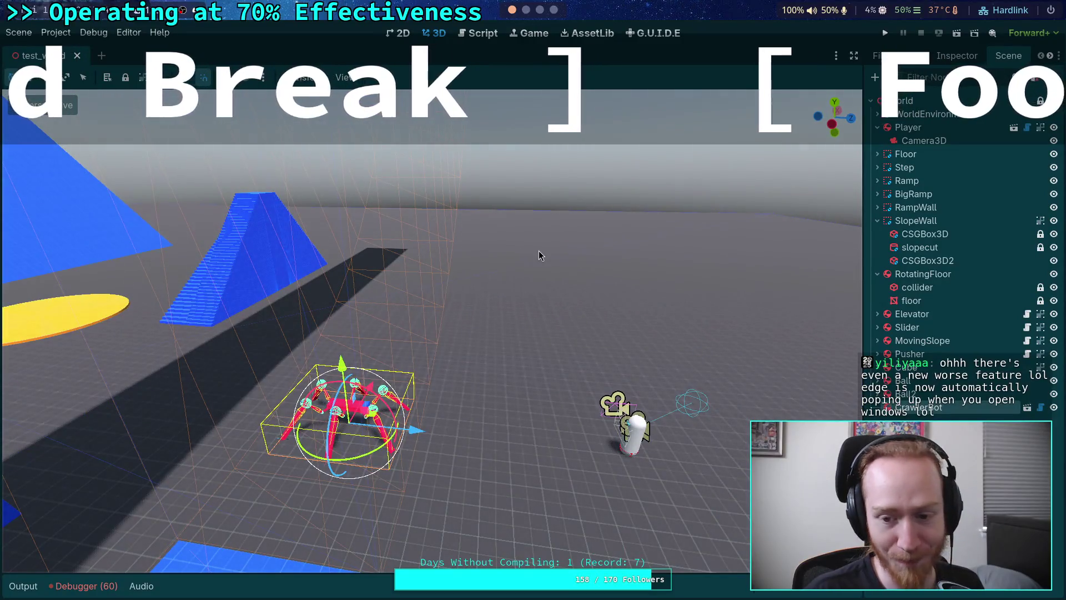
pyautogui.hotkey('ctrl', 'F3')
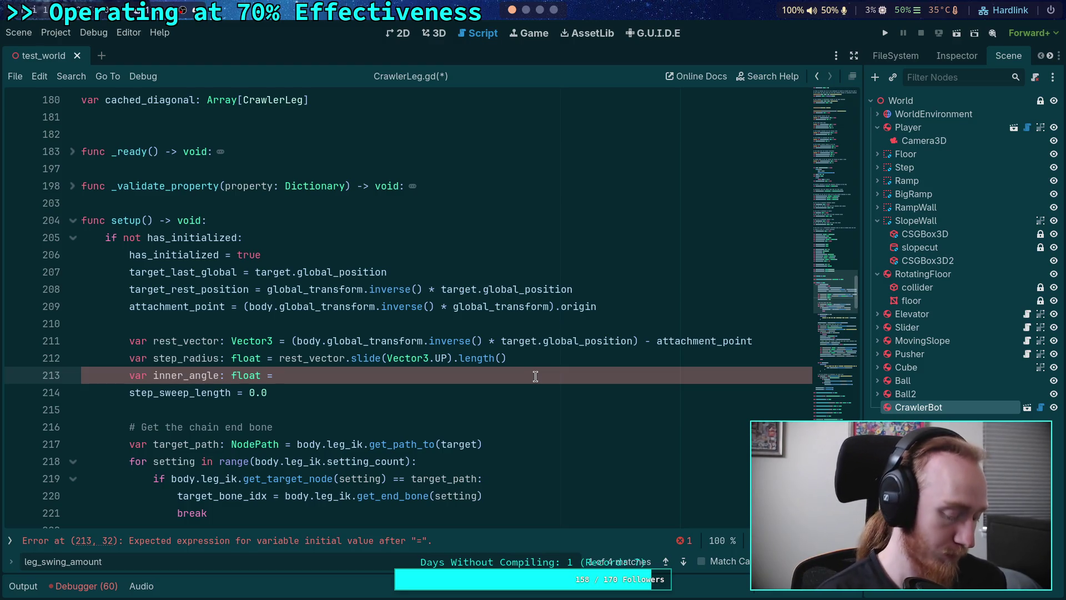
# Complete line 213 as inner_angle = 2.0 * asin(step_distance / step_radius).
pyautogui.write('2.0 * arcd')
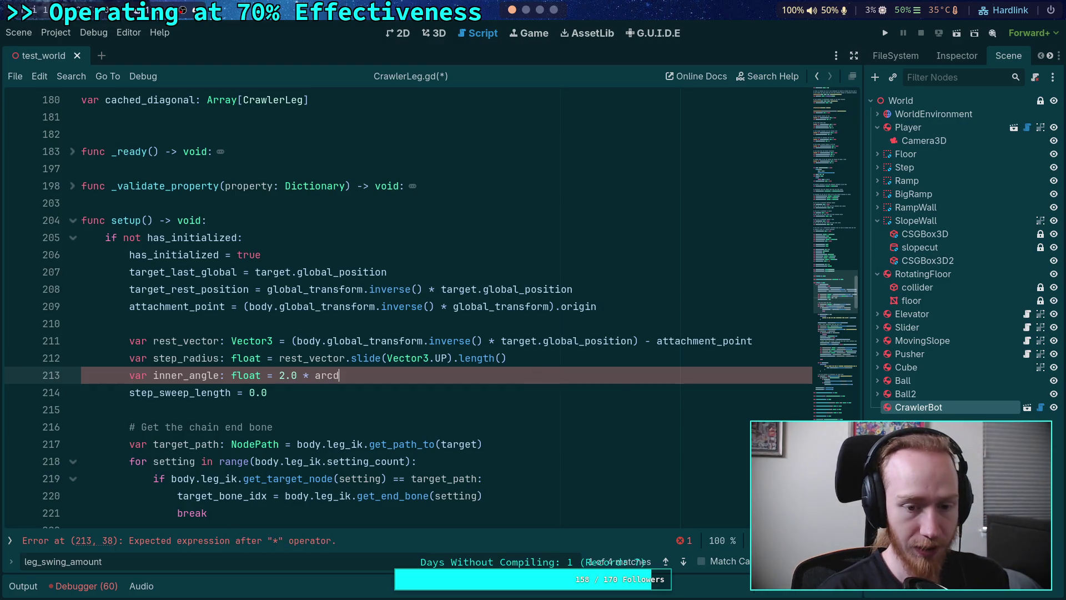
pyautogui.press('BackSpace')
pyautogui.press('BackSpace')
pyautogui.press('BackSpace')
pyautogui.write('sin')
pyautogui.press('Return')
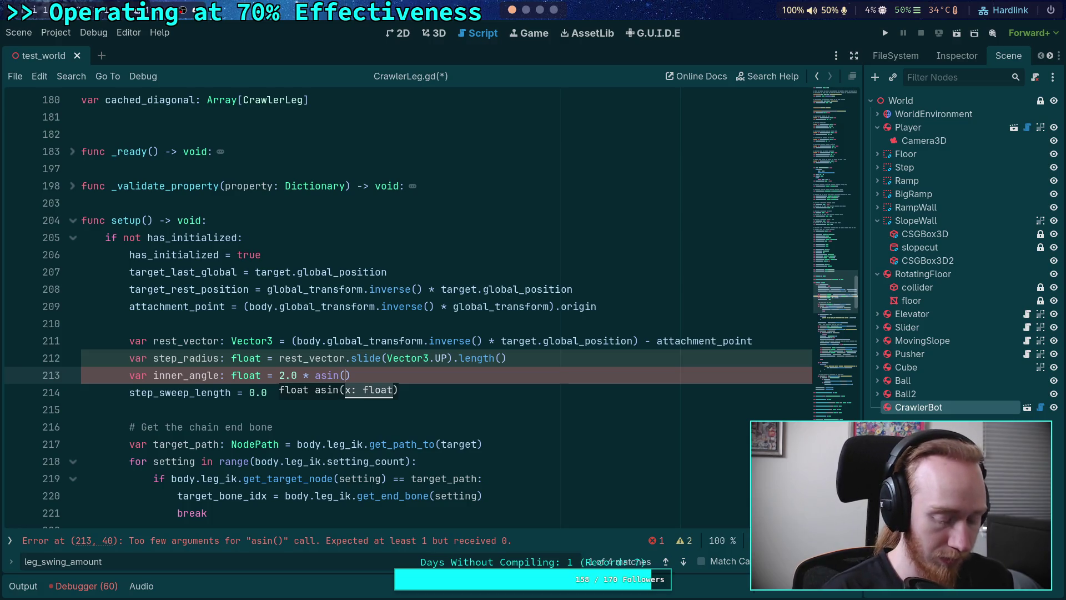
pyautogui.write('step_distance ')
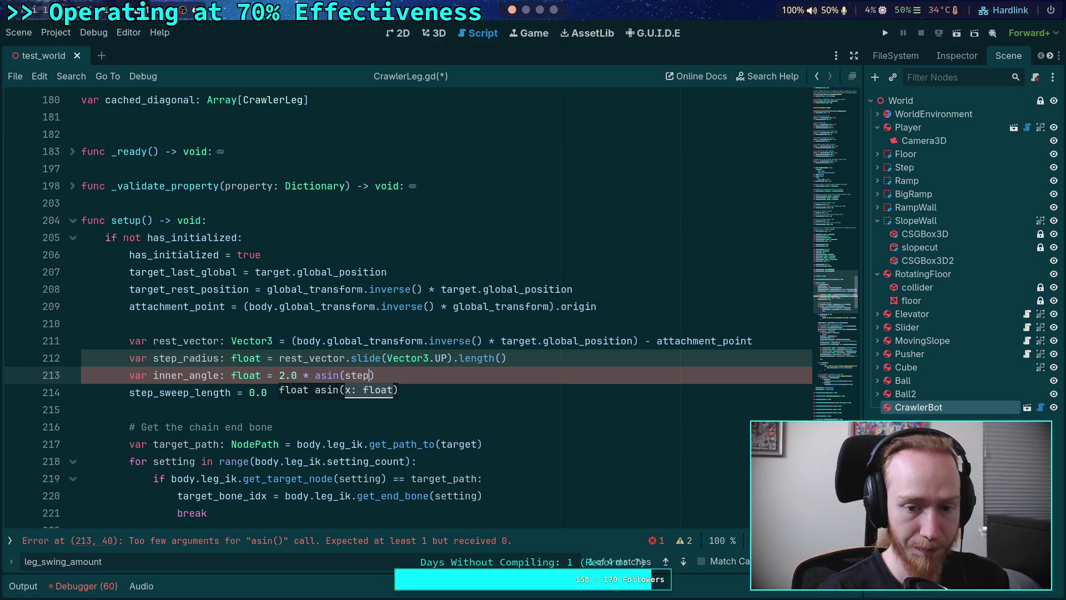
pyautogui.write('/ ')
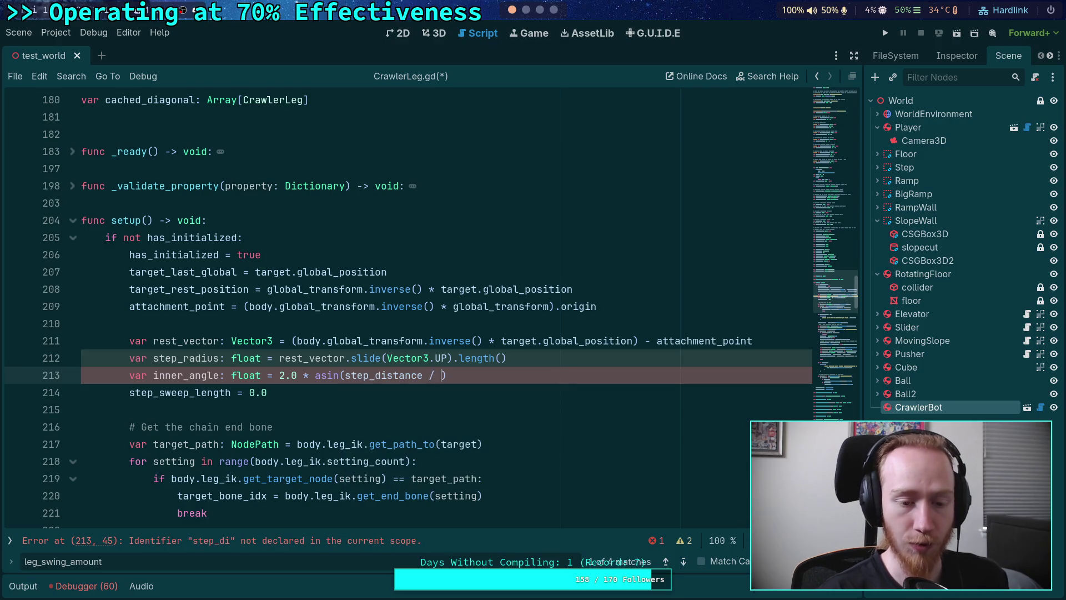
pyautogui.write('step_radius')
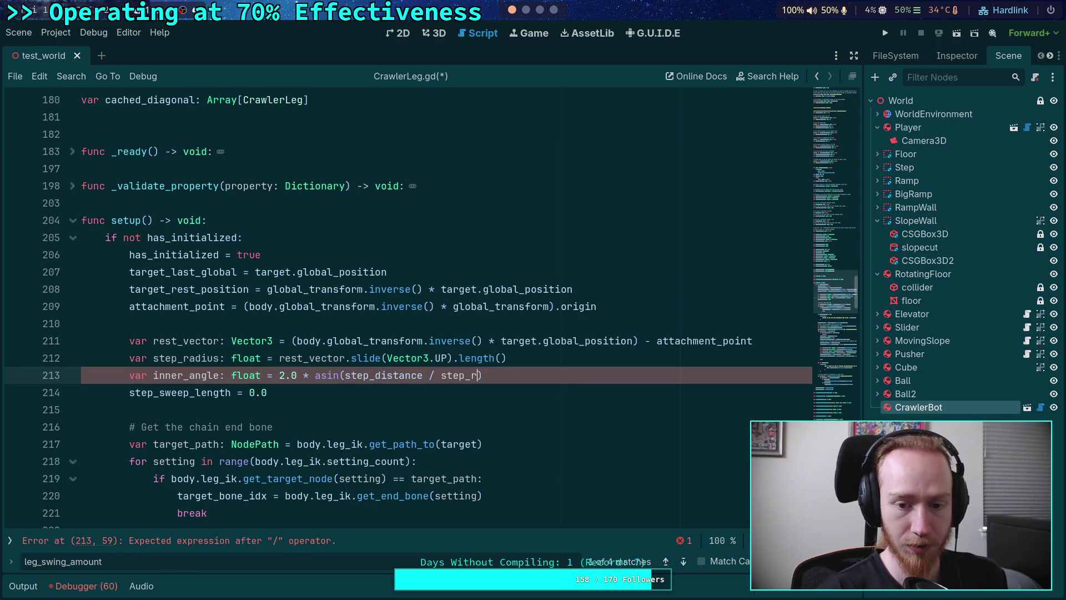
pyautogui.write(')')
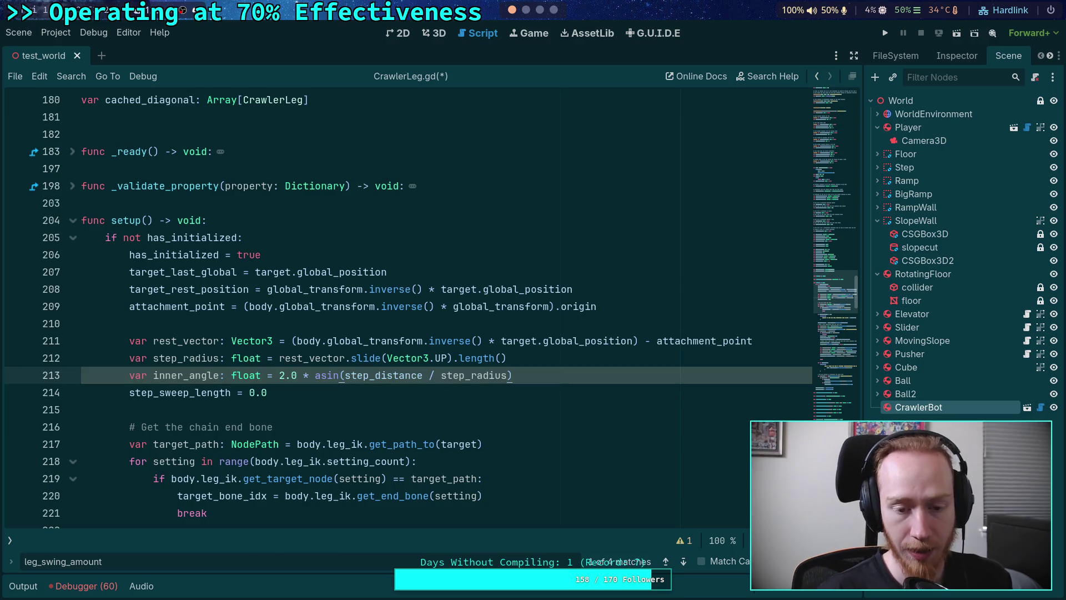
pyautogui.doubleClick(401, 376)
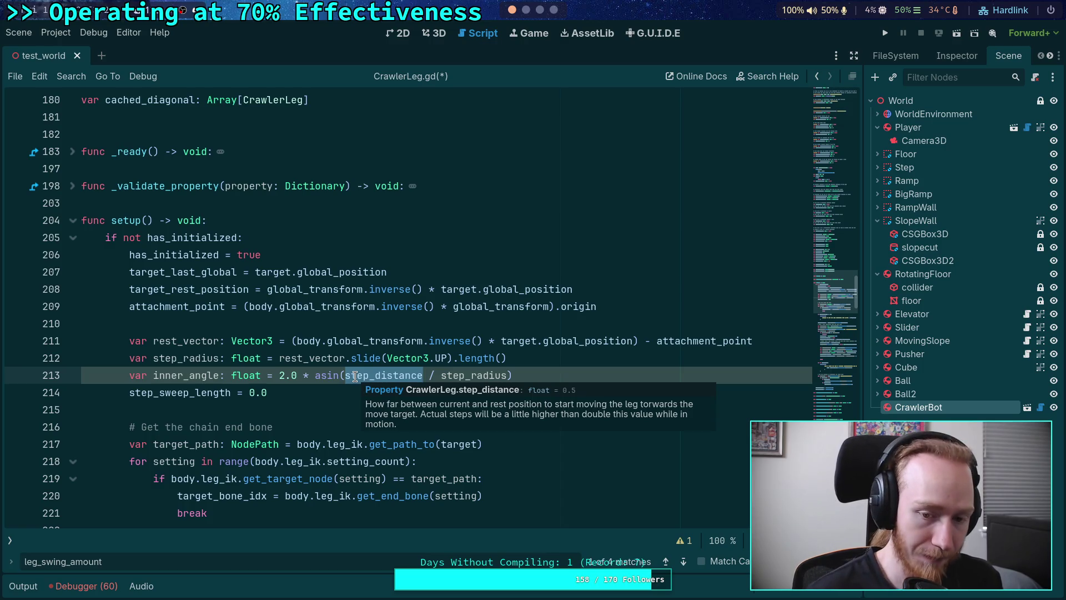
pyautogui.click(550, 373)
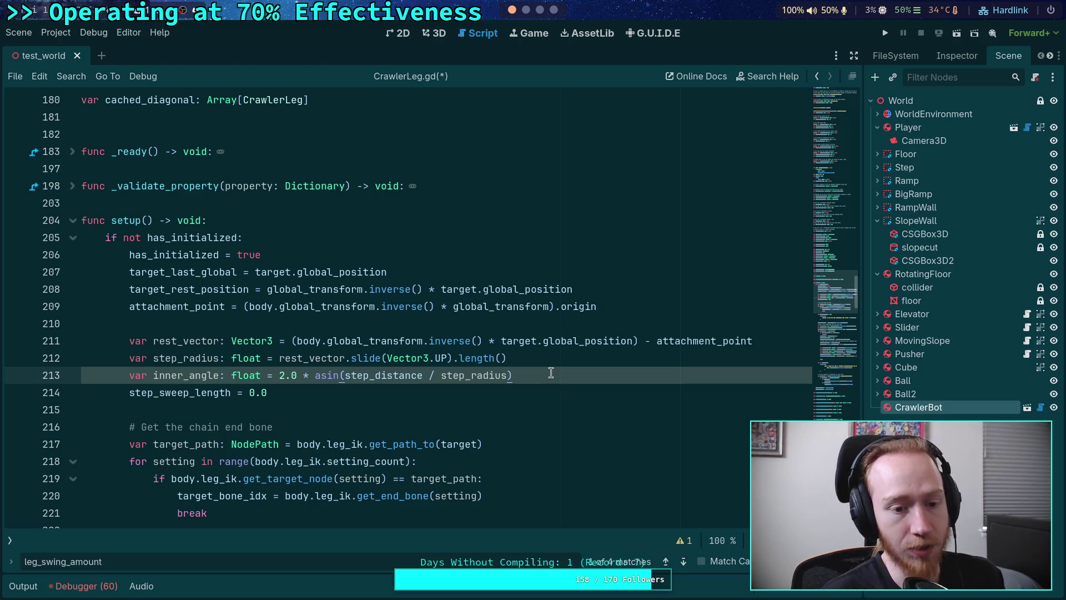
# Replace step_sweep_length's 0.0 with (2.0 * step_radius * PI) / (TAU) on line 214.
pyautogui.press('Return')
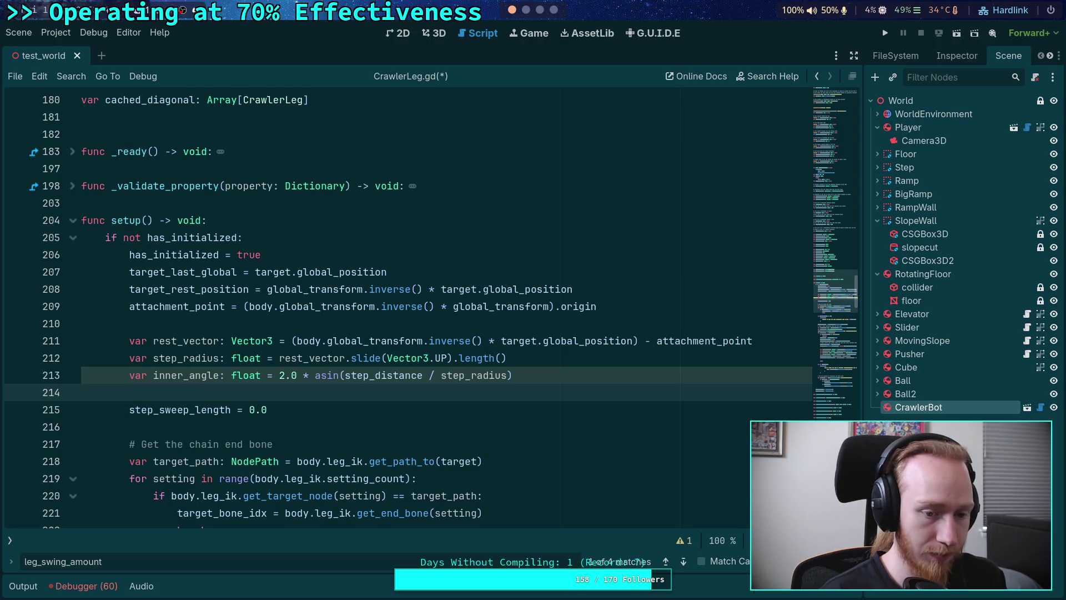
pyautogui.hotkey('ctrl', 'shift', 'k')
pyautogui.press('End')
pyautogui.press('BackSpace')
pyautogui.press('BackSpace')
pyautogui.press('BackSpace')
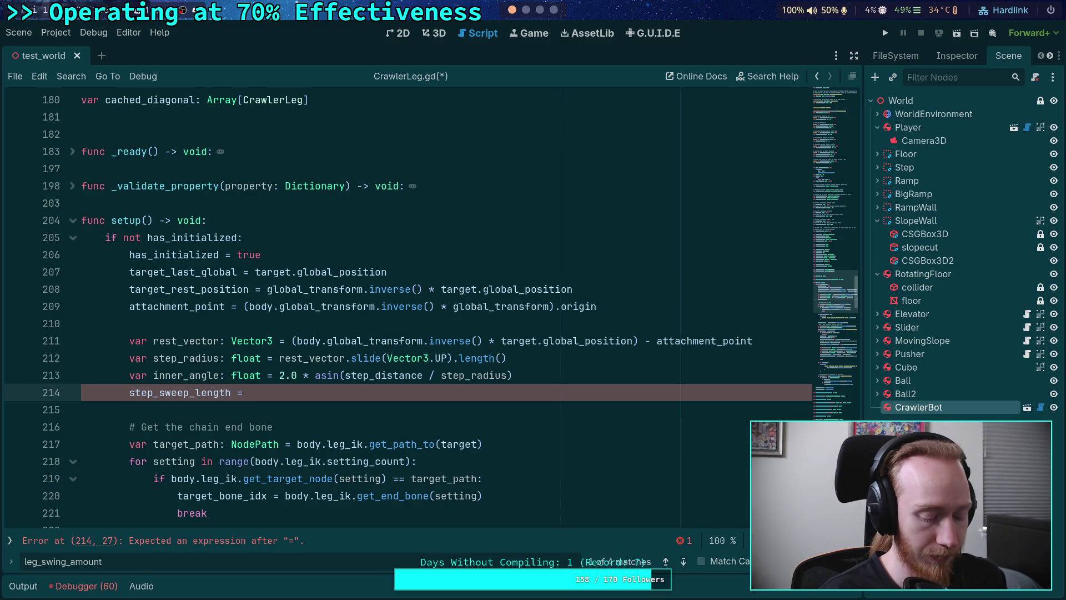
pyautogui.write('2.0 * ')
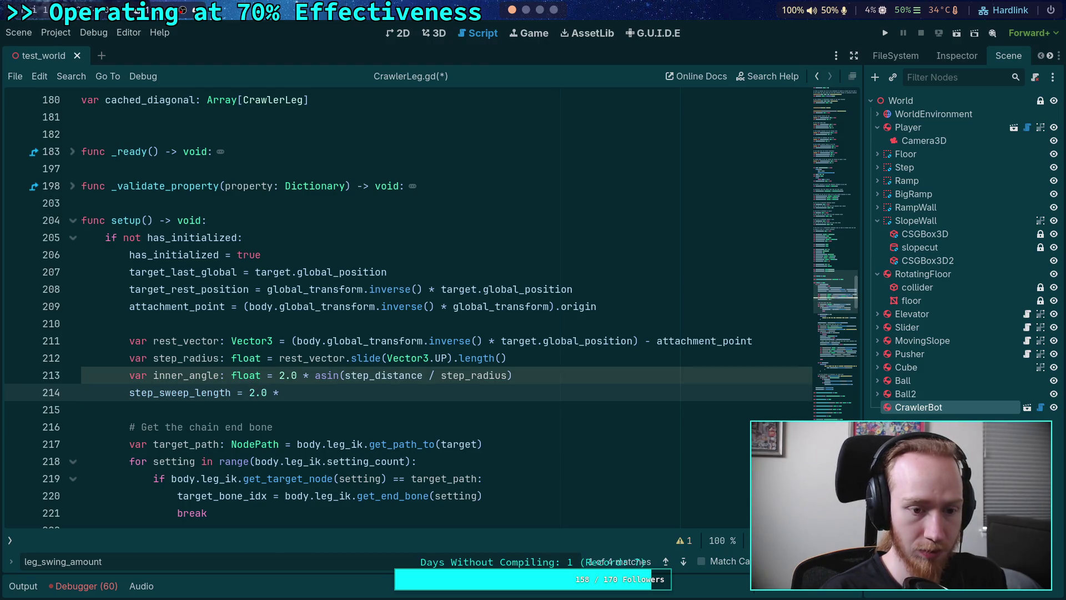
pyautogui.write('step_radius')
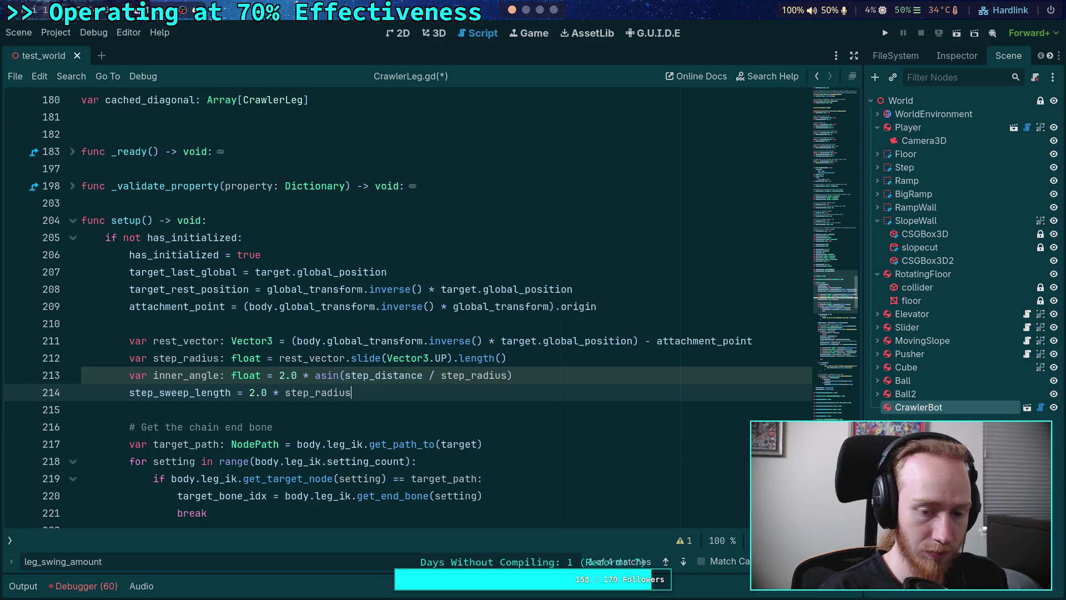
pyautogui.write(' * PI')
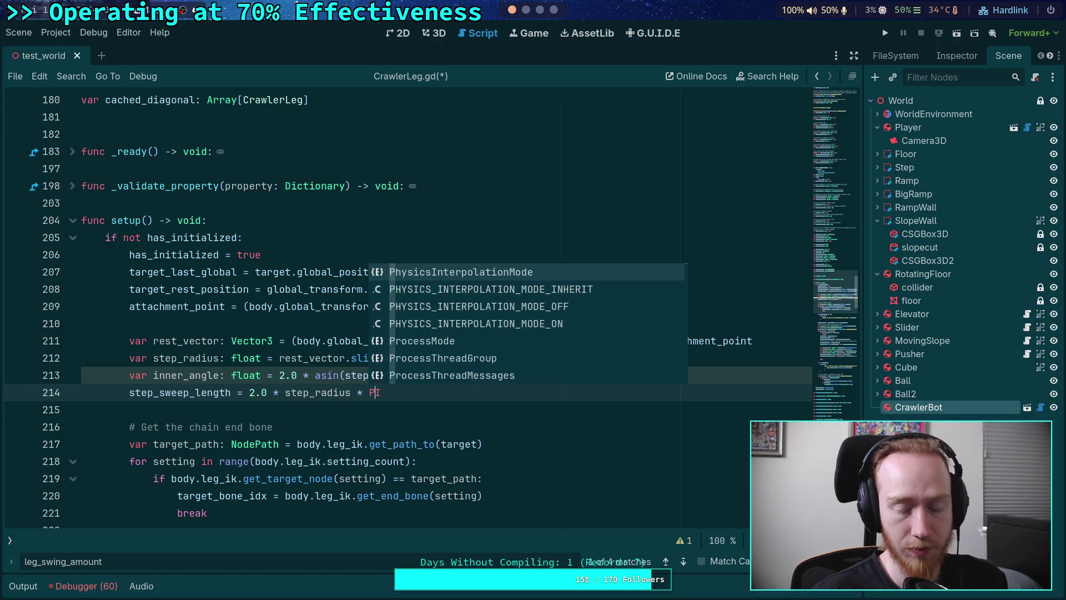
pyautogui.click(309, 393)
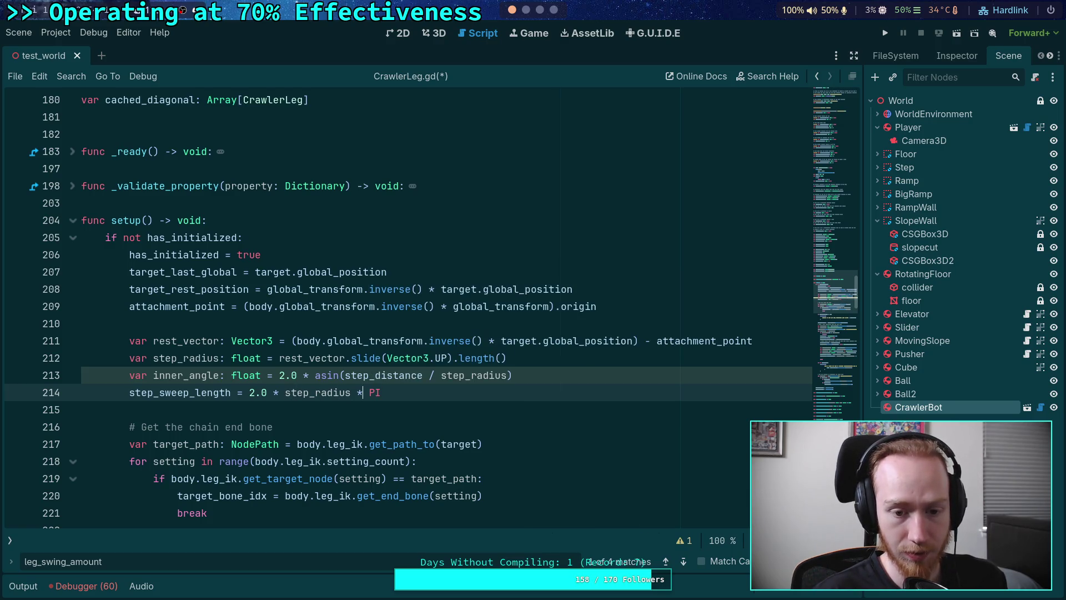
pyautogui.moveTo(381, 393); pyautogui.dragTo(249, 393)
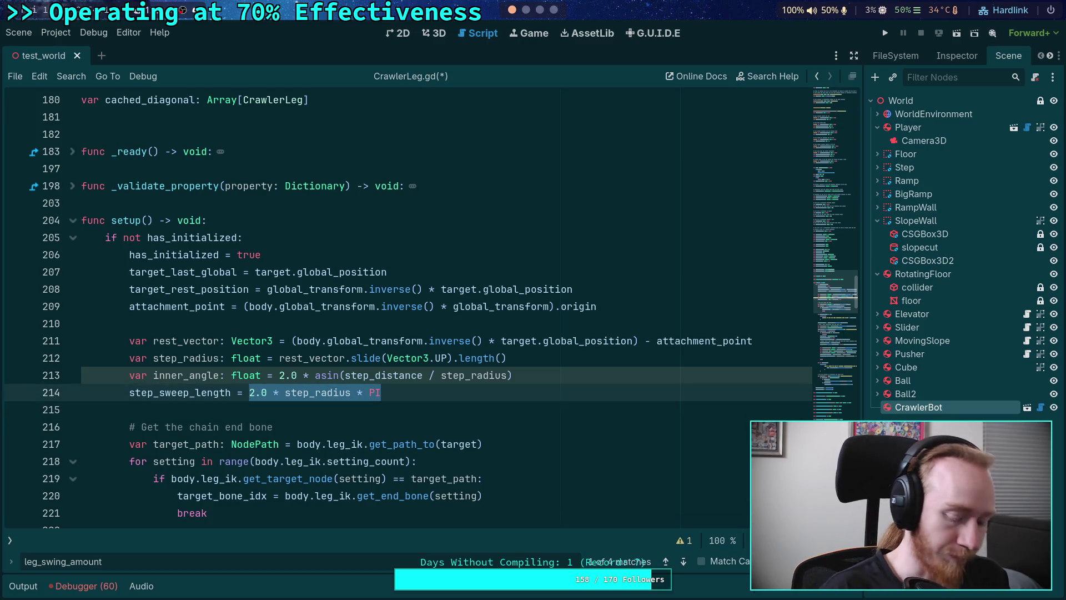
pyautogui.write('*')
pyautogui.hotkey('ctrl', 'z')
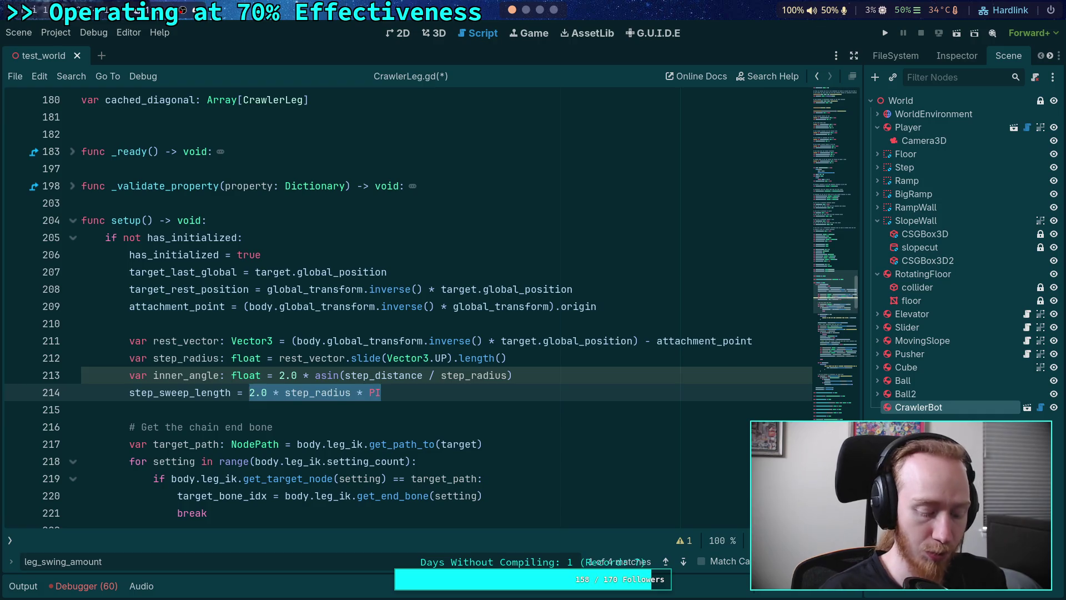
pyautogui.write('(')
pyautogui.write(' / ')
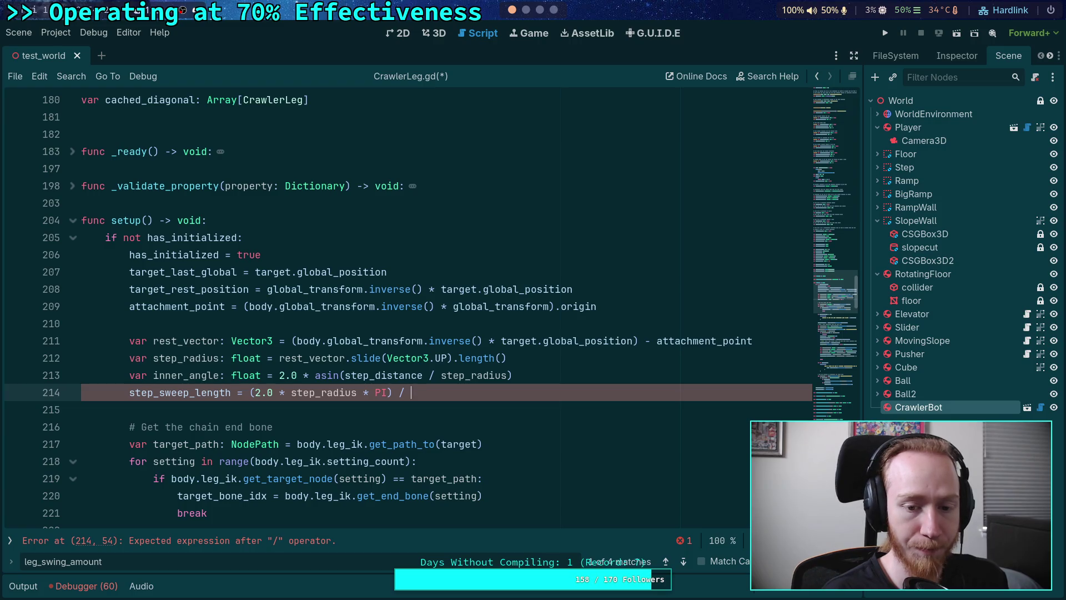
pyautogui.write('(')
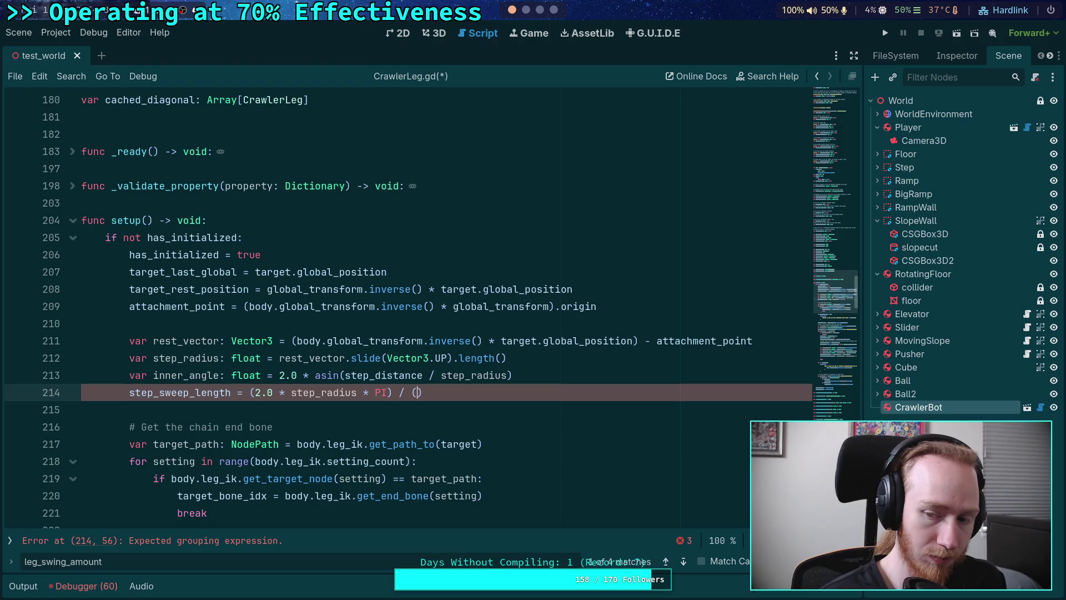
pyautogui.write('TAU')
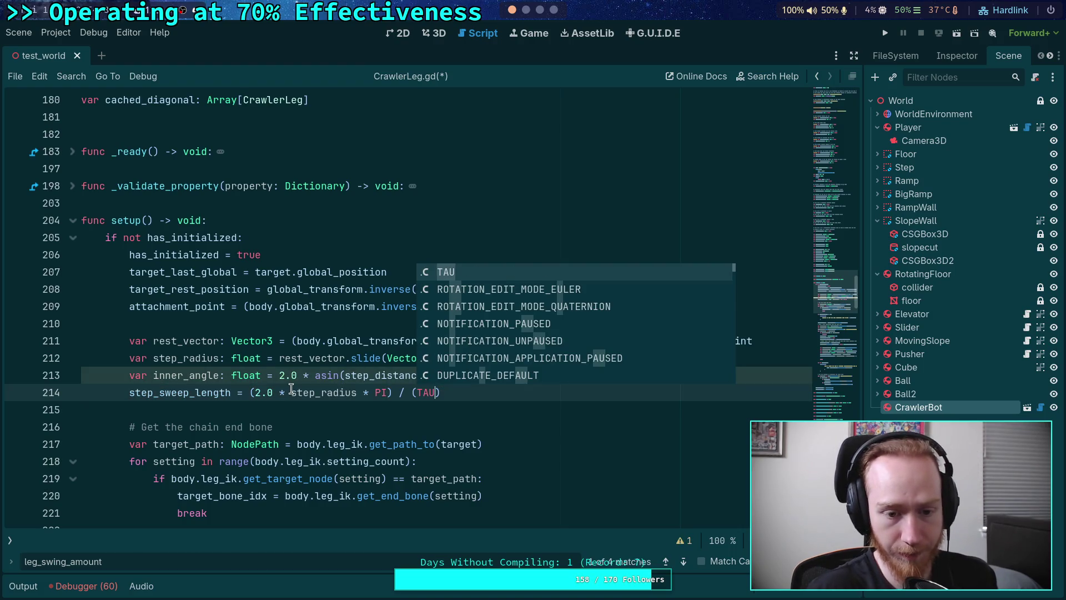
# Rework line 214's expression: drop the 2.0, swap PI for TAU, and bring in inner_angle.
pyautogui.moveTo(254, 393); pyautogui.dragTo(291, 393)
pyautogui.press('BackSpace')
pyautogui.doubleClick(345, 393)
pyautogui.write('TAU')
pyautogui.click(370, 393)
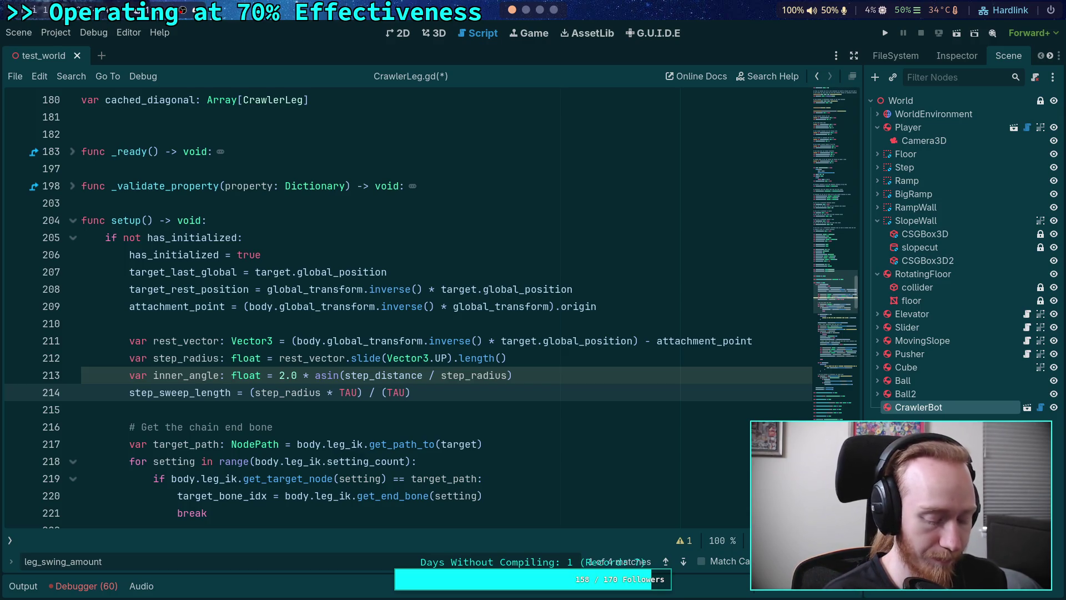
pyautogui.write('/ ')
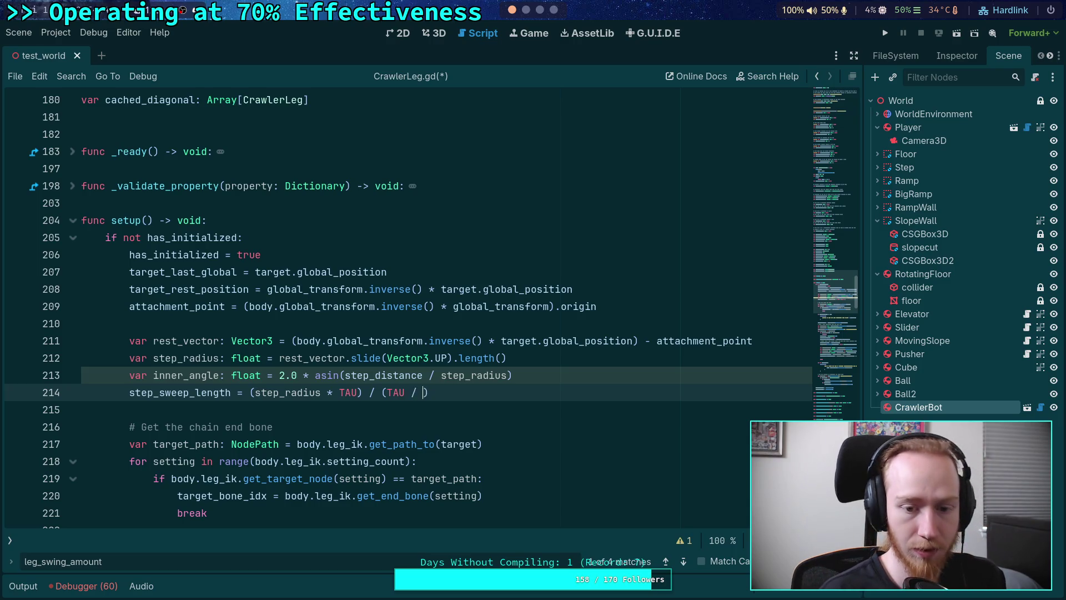
pyautogui.write('inner_angle')
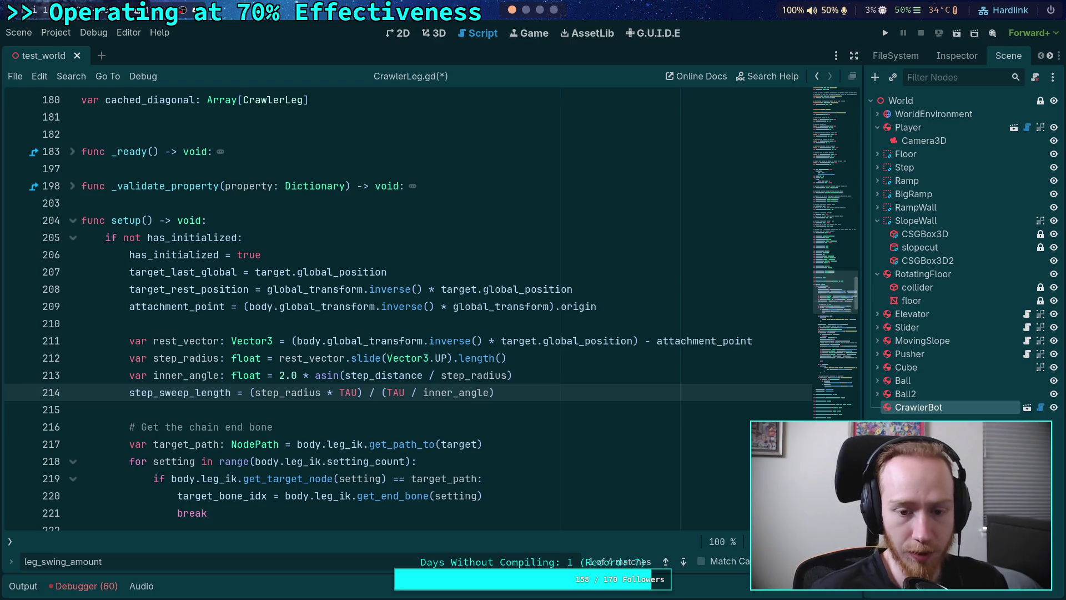
pyautogui.doubleClick(372, 393)
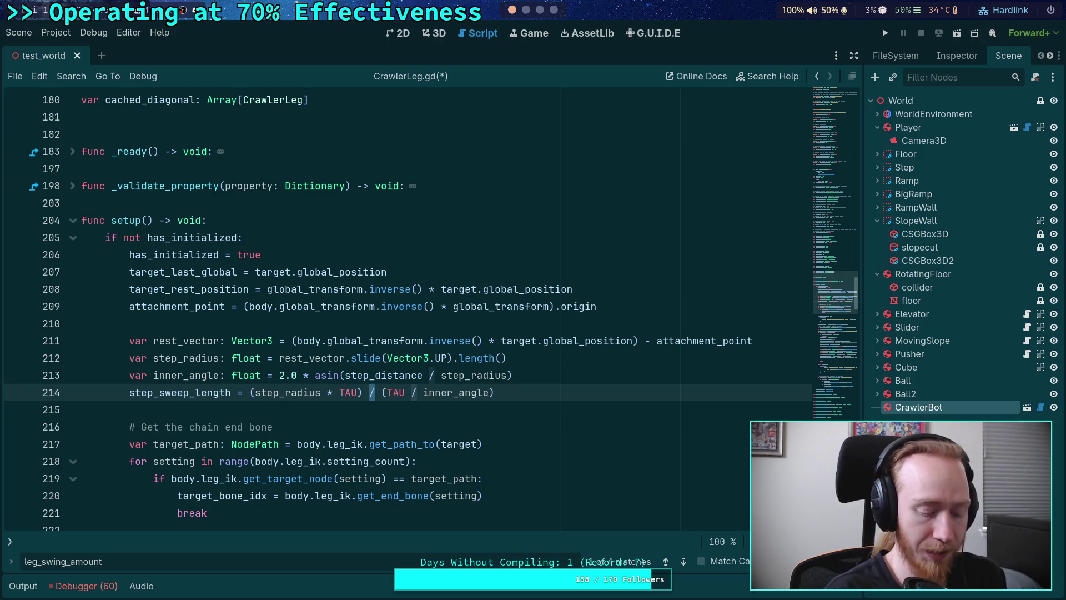
pyautogui.write('*')
pyautogui.press('Right')
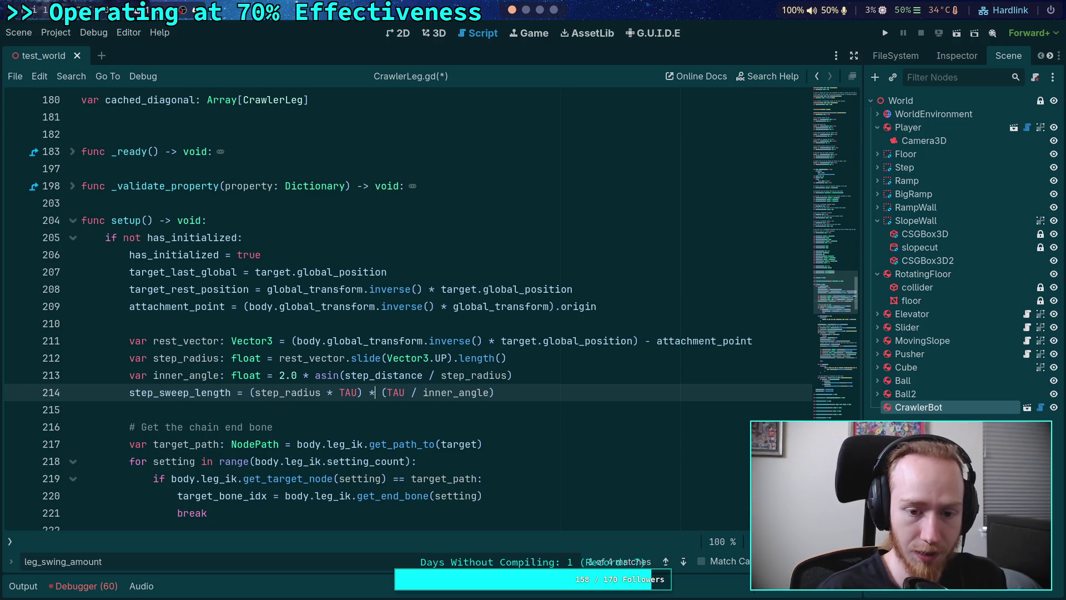
pyautogui.press('Right')
pyautogui.press('Delete')
pyautogui.press('Delete')
pyautogui.press('Delete')
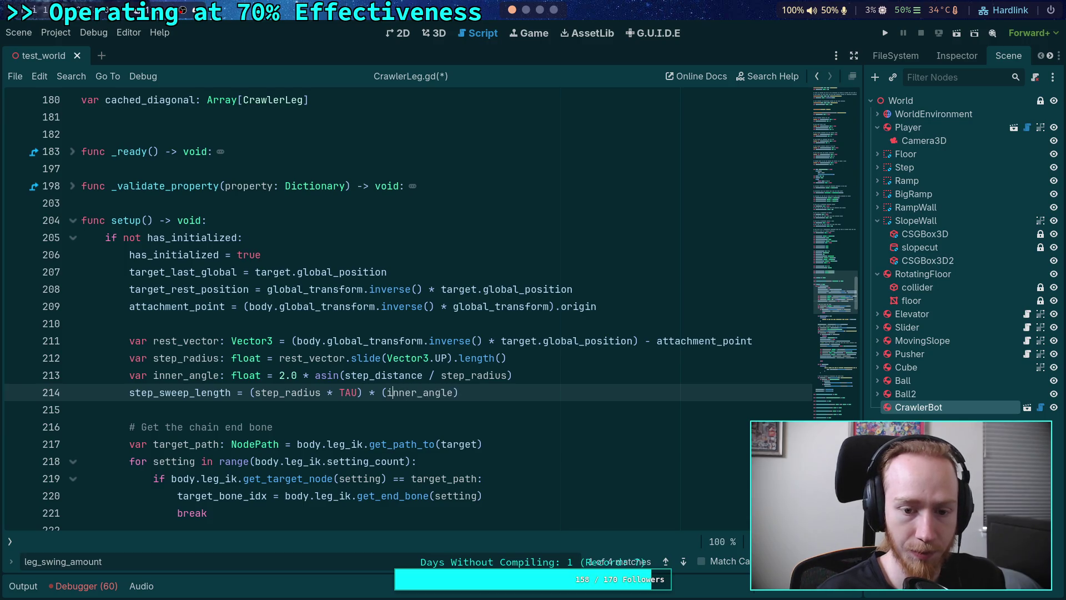
pyautogui.write('/ TAE')
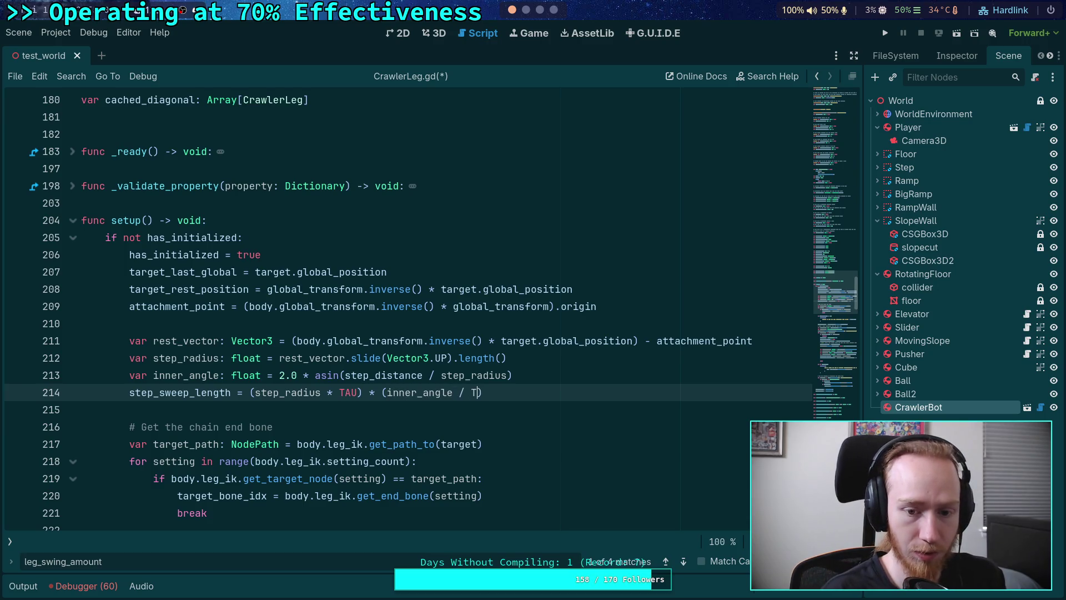
pyautogui.press('BackSpace')
pyautogui.press('Return')
# Simplify line 214 to step_radius * inner_angle, removing TAU and parentheses, and save CrawlerLeg.gd.
pyautogui.click(360, 392)
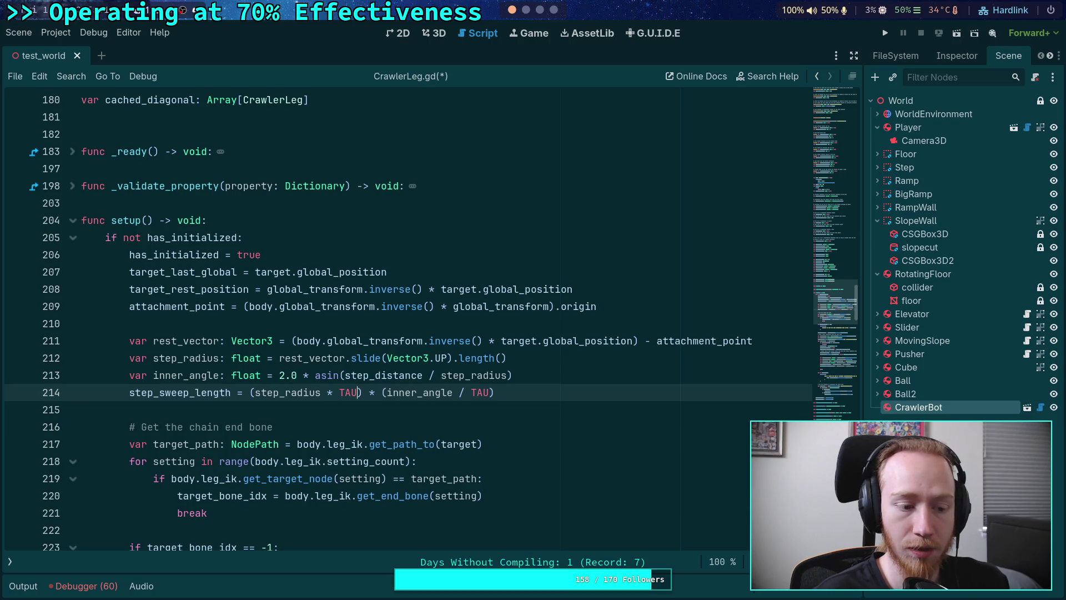
pyautogui.press('Delete')
pyautogui.press('Delete')
pyautogui.press('Delete')
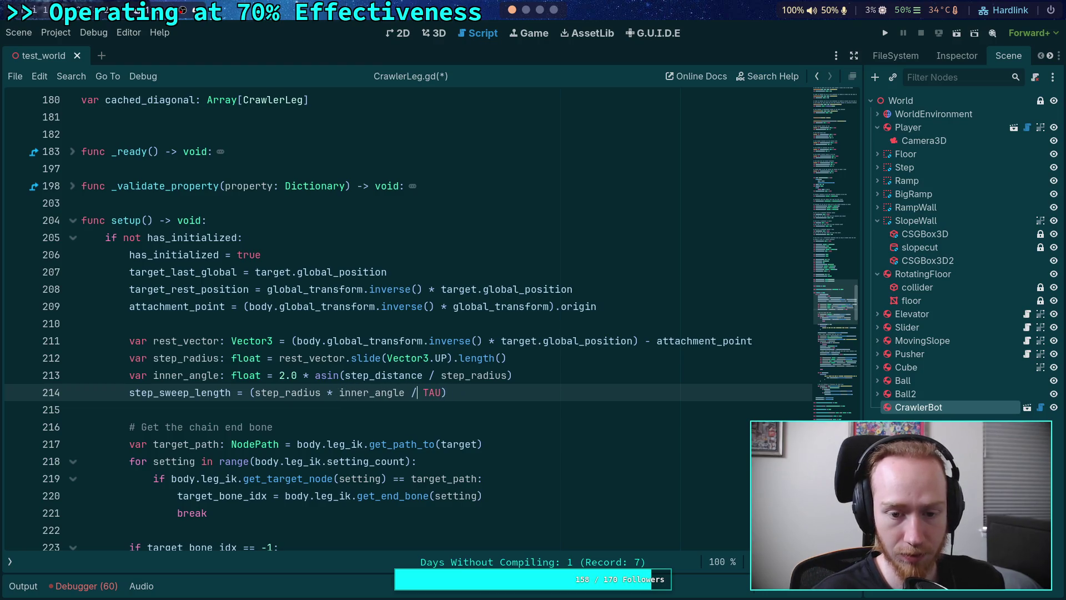
pyautogui.press('Delete')
pyautogui.press('Delete')
pyautogui.press('Delete')
pyautogui.press('Delete')
pyautogui.click(251, 393)
pyautogui.press('BackSpace')
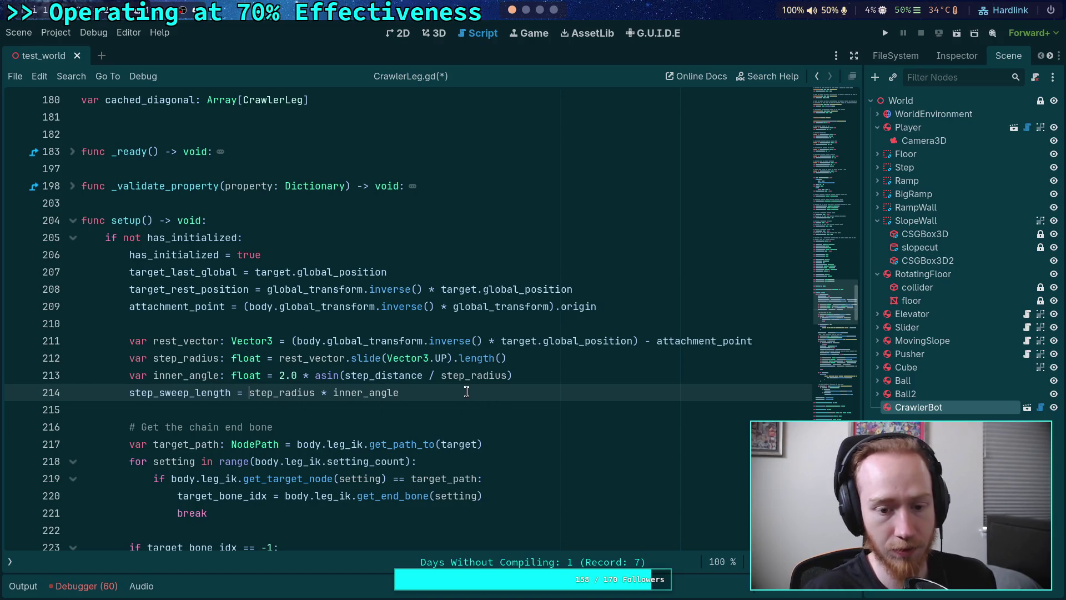
pyautogui.press('End')
pyautogui.hotkey('ctrl', 's')
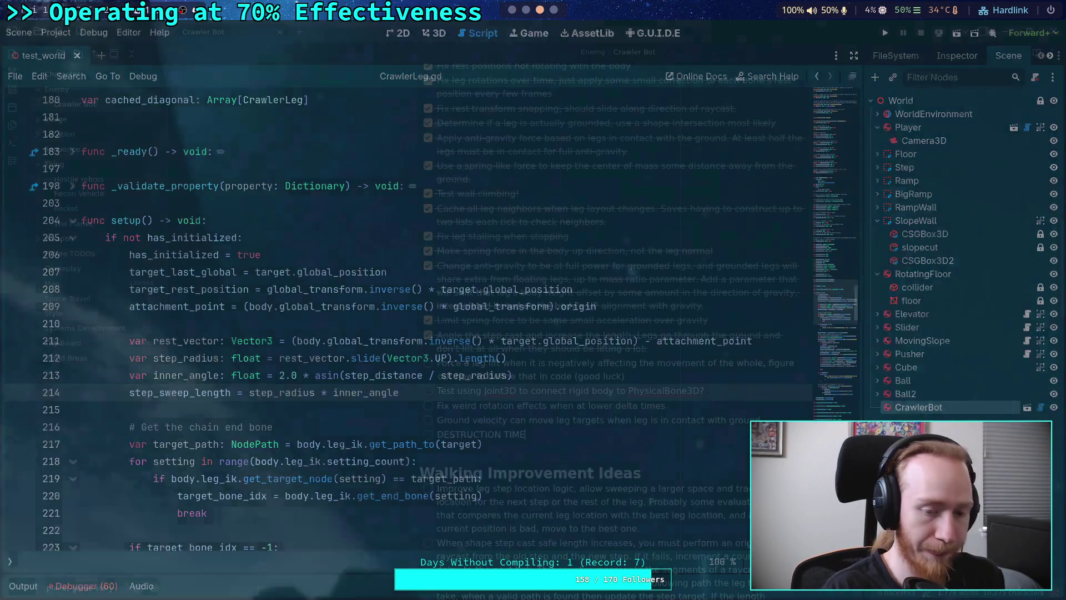
# In the Python terminal, evaluate math.tau and math.tau * 1.6.
pyautogui.press('super+1')
pyautogui.press('super+4')
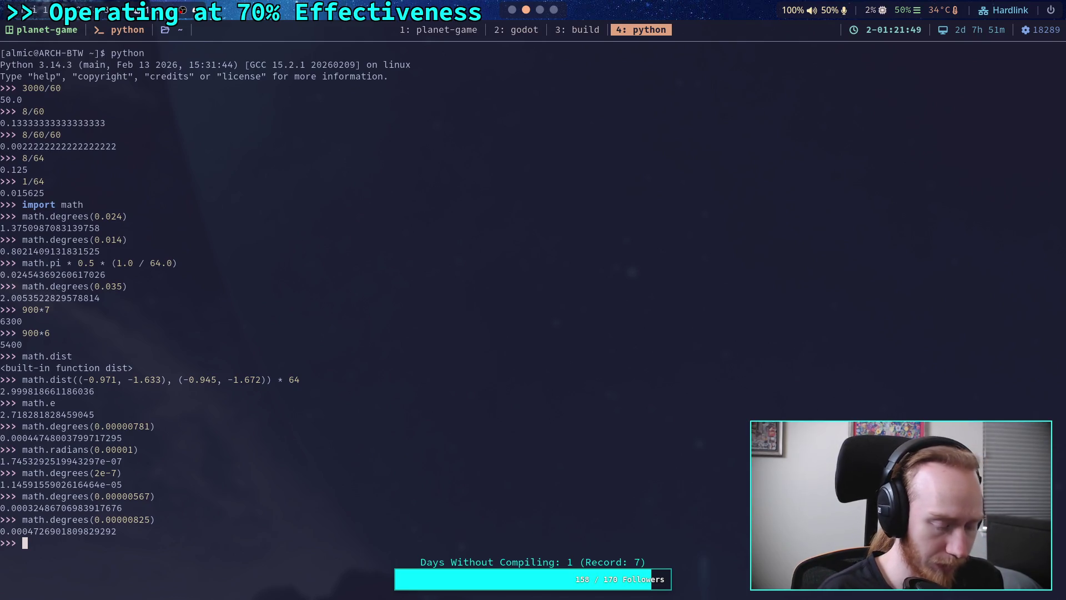
pyautogui.write('math.tau')
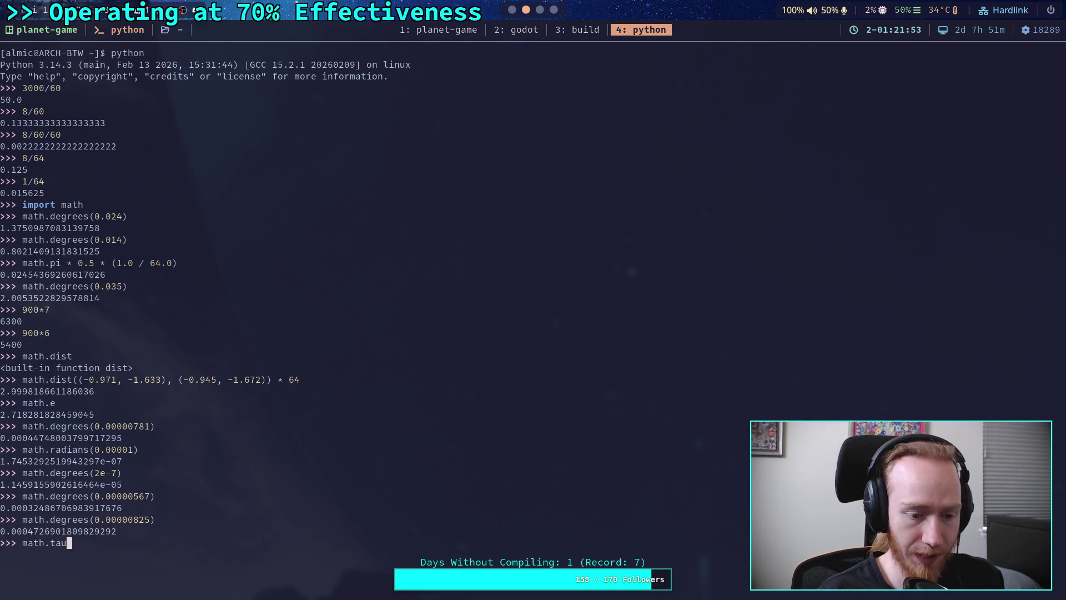
pyautogui.press('Return')
pyautogui.write('math.tai')
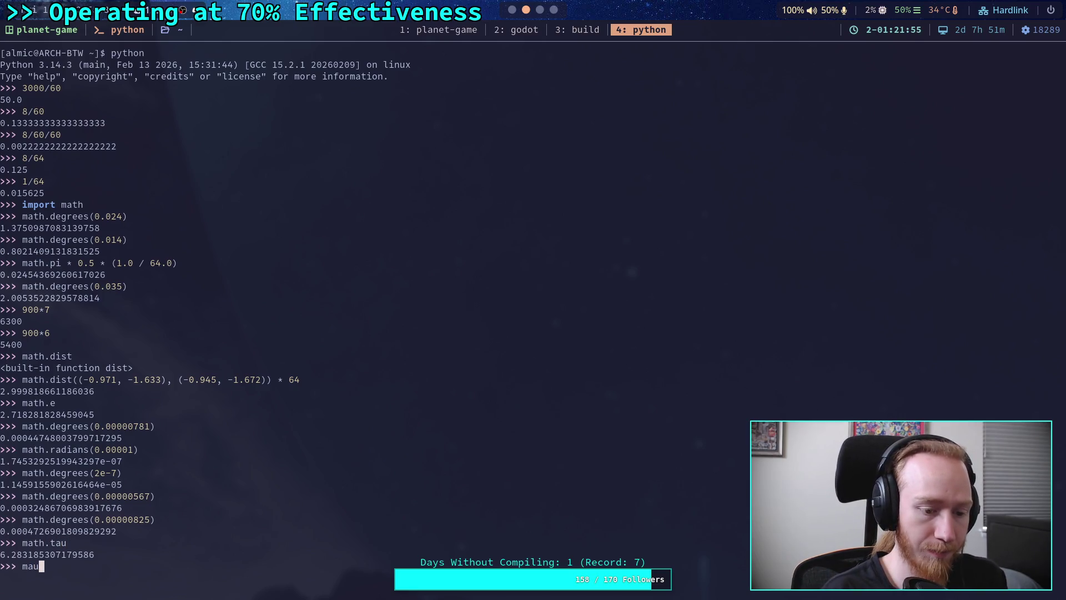
pyautogui.press('BackSpace')
pyautogui.write('u *')
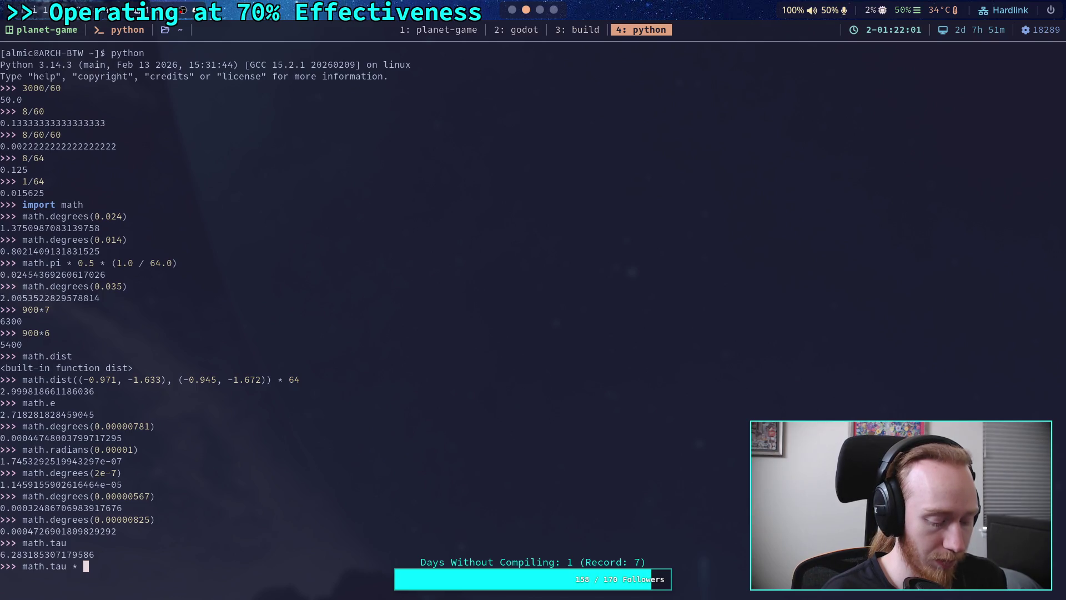
pyautogui.write('2.0')
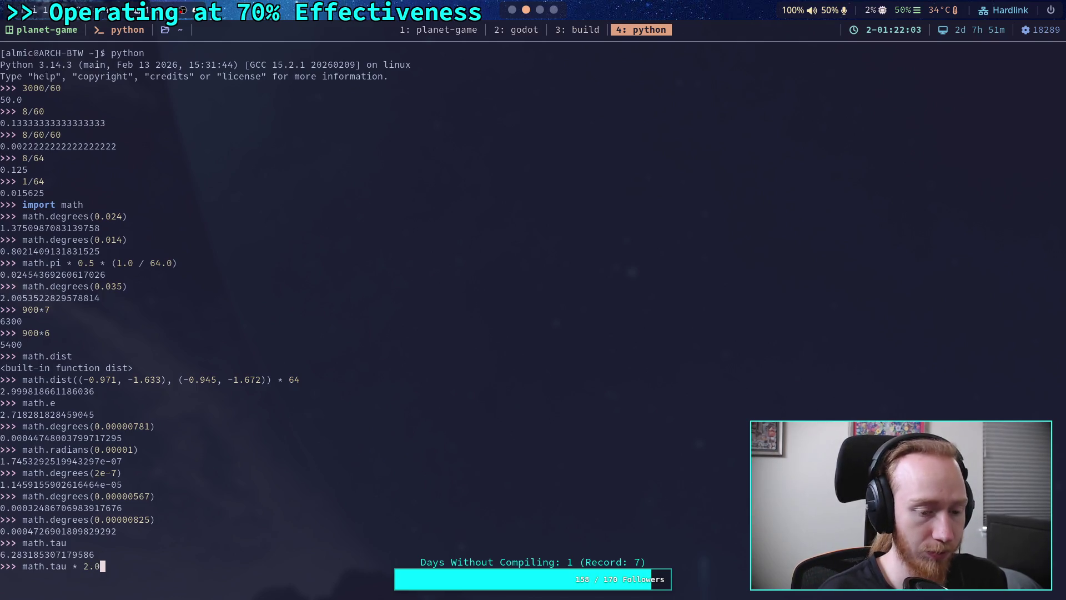
pyautogui.press('BackSpace')
pyautogui.press('BackSpace')
pyautogui.press('BackSpace')
pyautogui.write('1.')
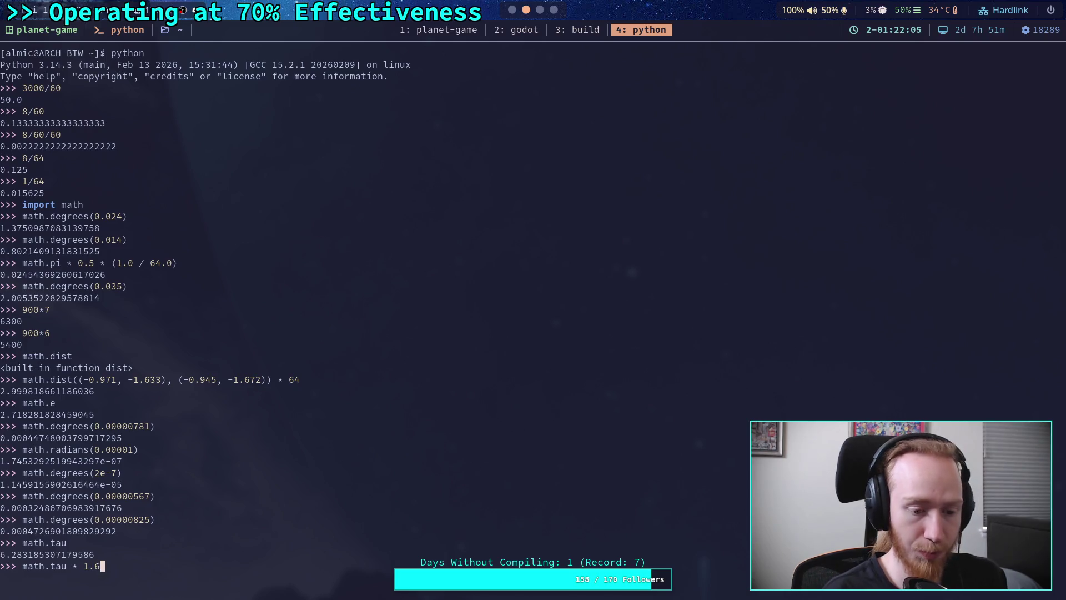
pyautogui.write('6')
pyautogui.press('Return')
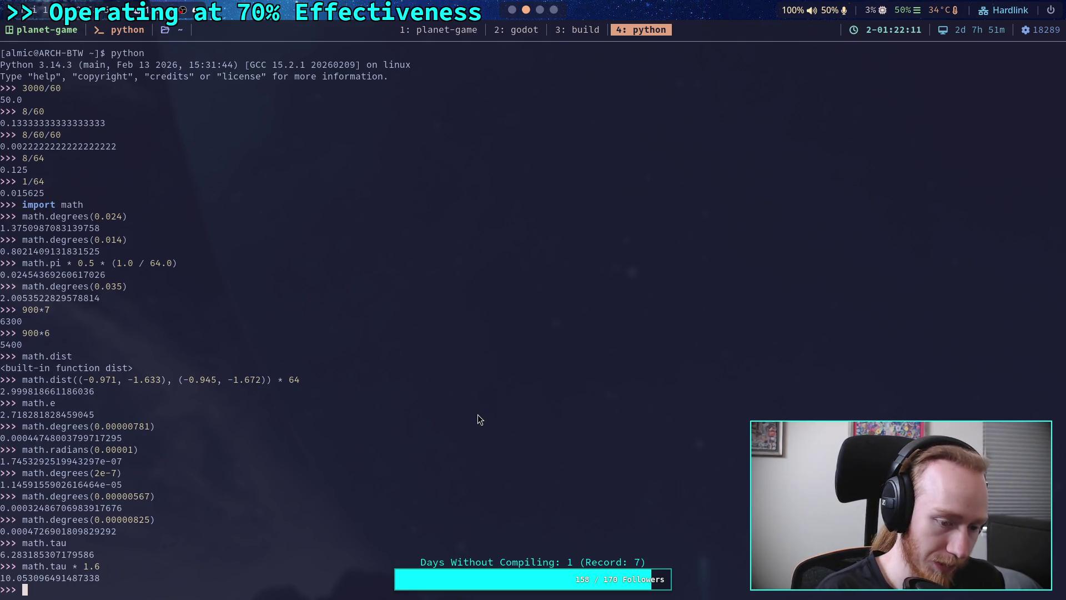
# Evaluate (math.tau * 1.6) * 0.25 and 1.6 * math.radians(90), both ≈2.513, then return to Godot.
pyautogui.write('(math.tau')
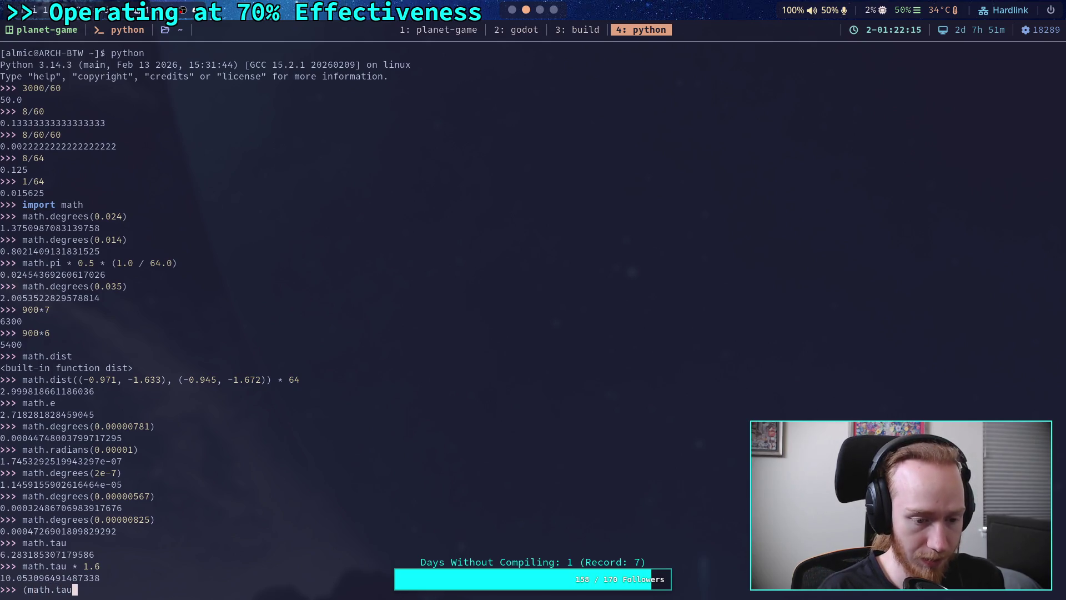
pyautogui.write(' * 1.')
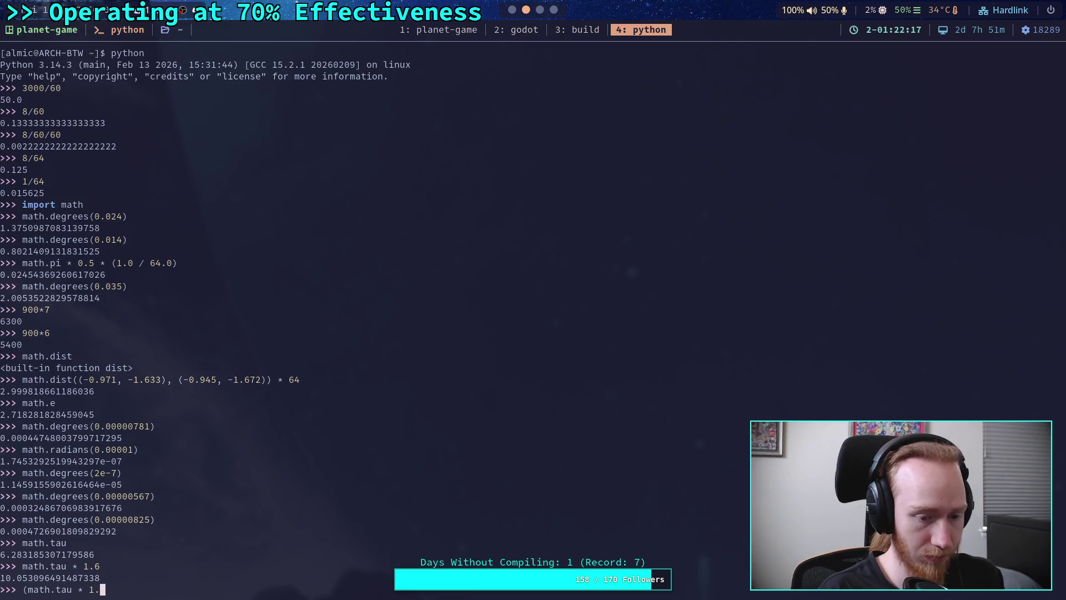
pyautogui.write('6) / (')
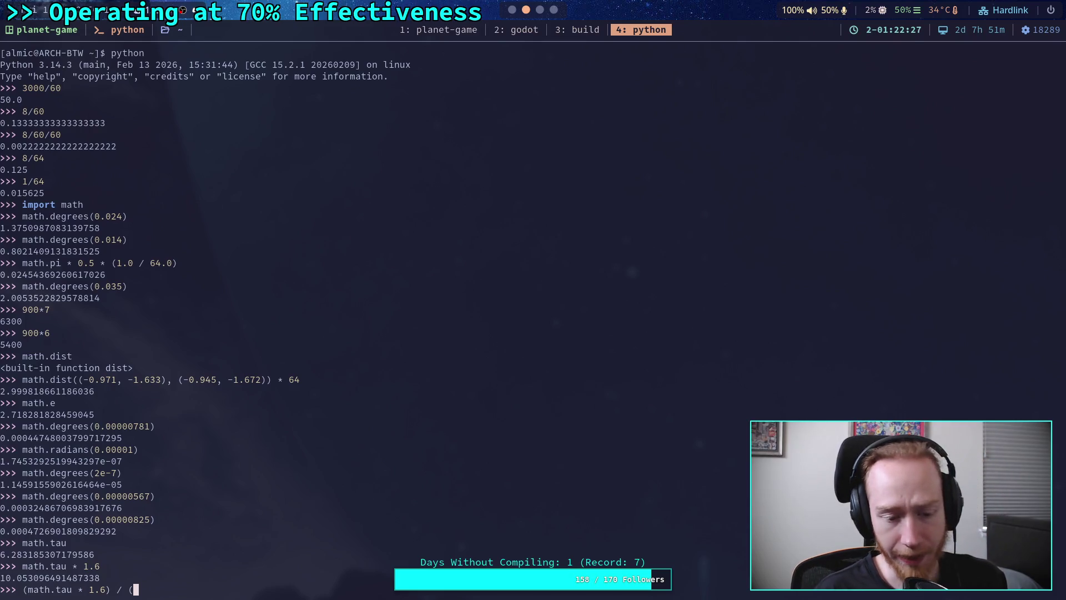
pyautogui.press('BackSpace')
pyautogui.press('BackSpace')
pyautogui.press('BackSpace')
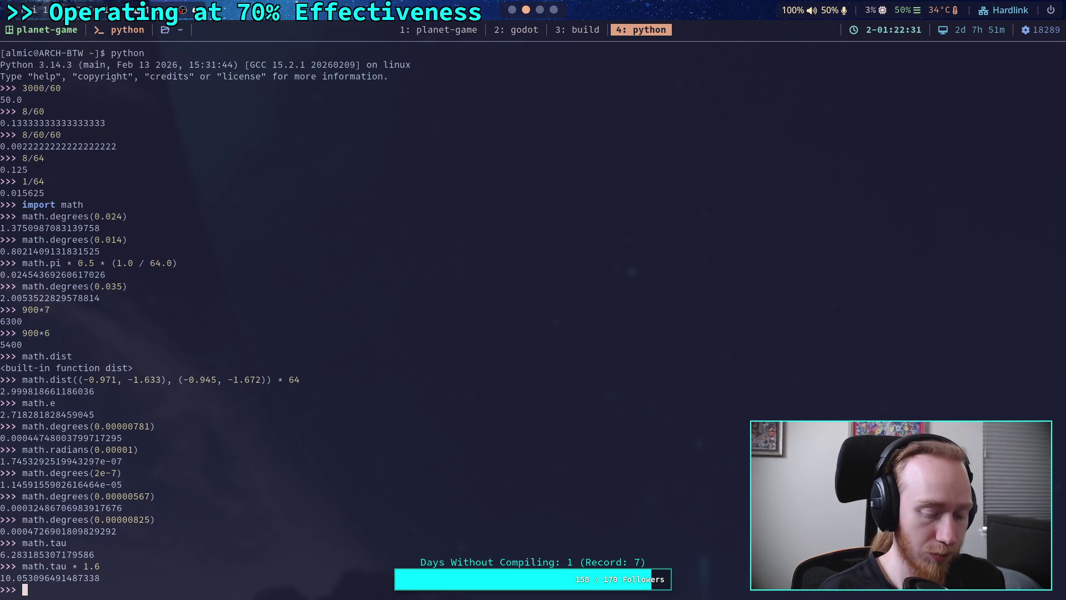
pyautogui.write('(math.tau * 1.5')
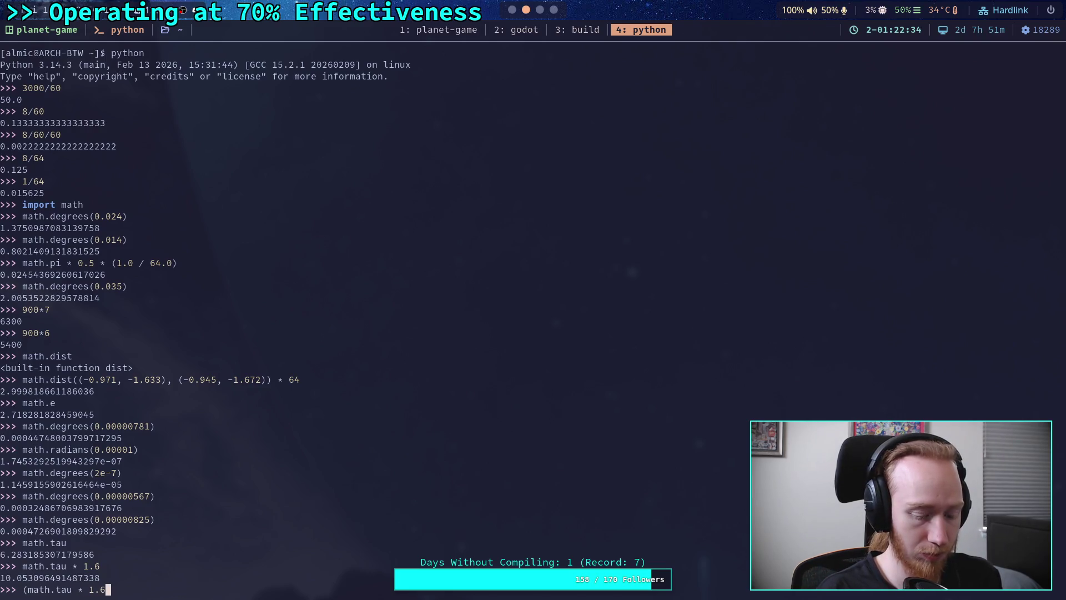
pyautogui.write(') ')
pyautogui.write('* ')
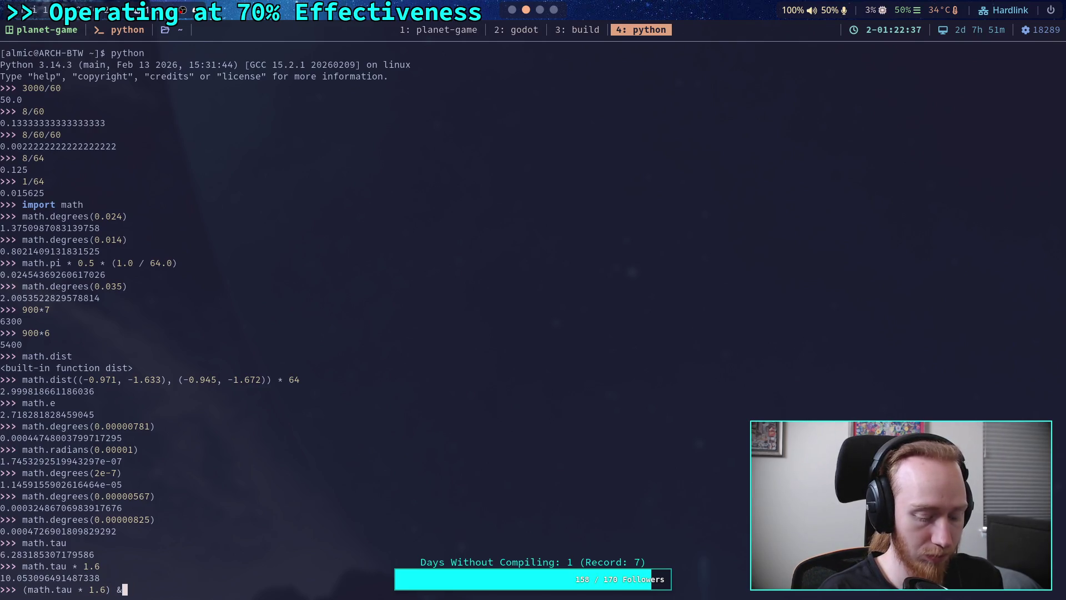
pyautogui.write('0.25')
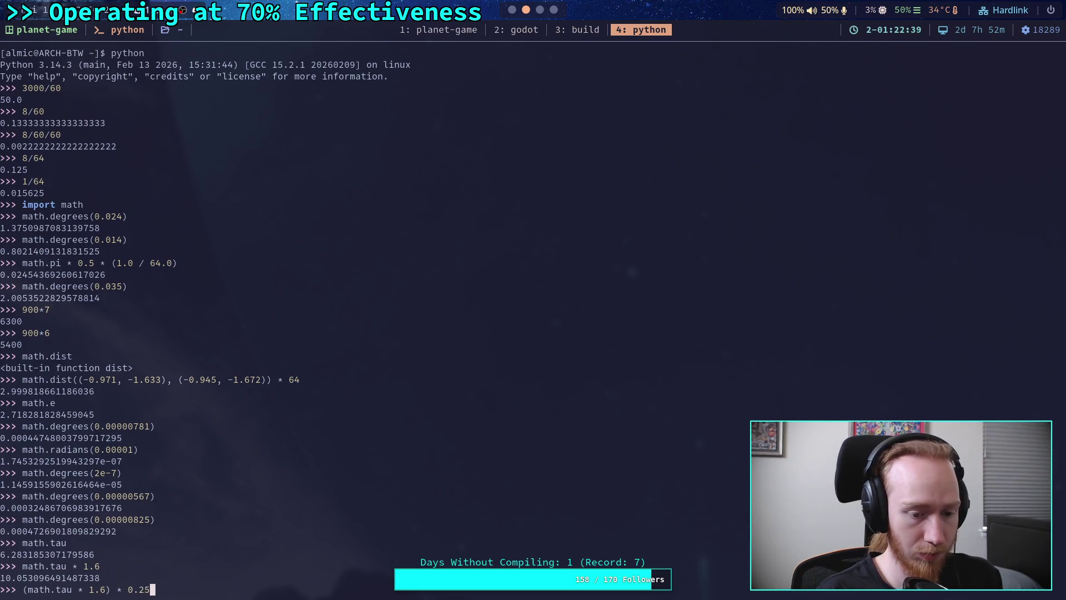
pyautogui.press('Return')
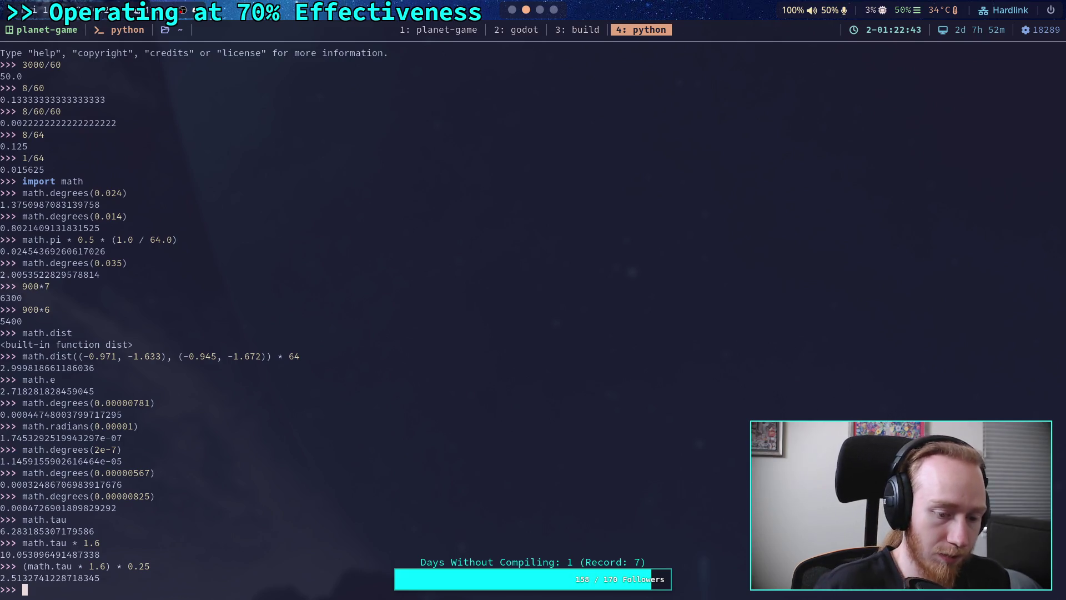
pyautogui.write('1.6 * ')
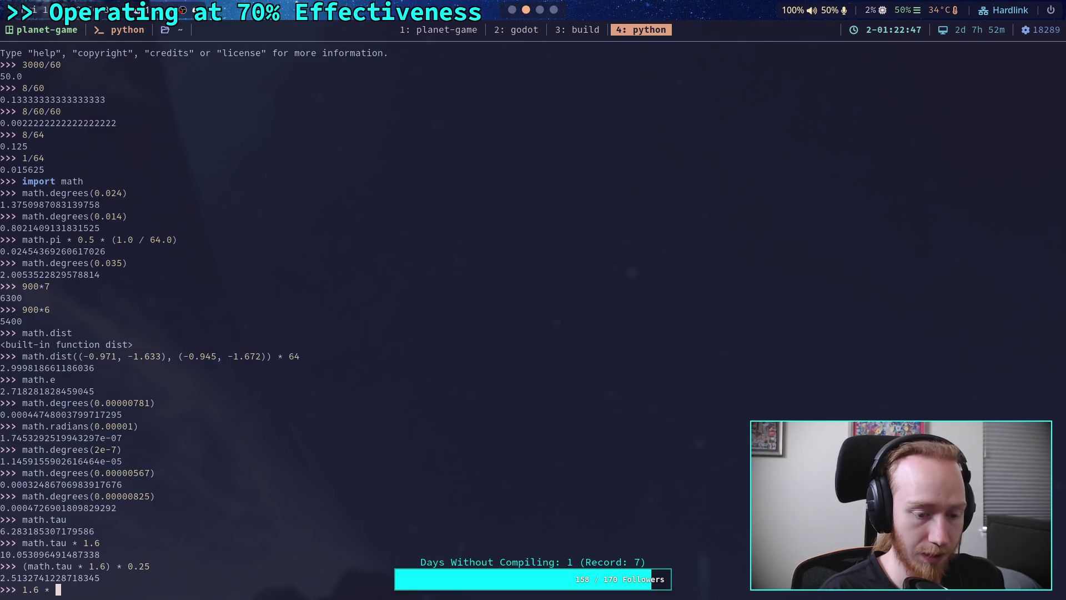
pyautogui.write('math.radians(80')
pyautogui.press('BackSpace')
pyautogui.press('BackSpace')
pyautogui.write('90)')
pyautogui.press('Return')
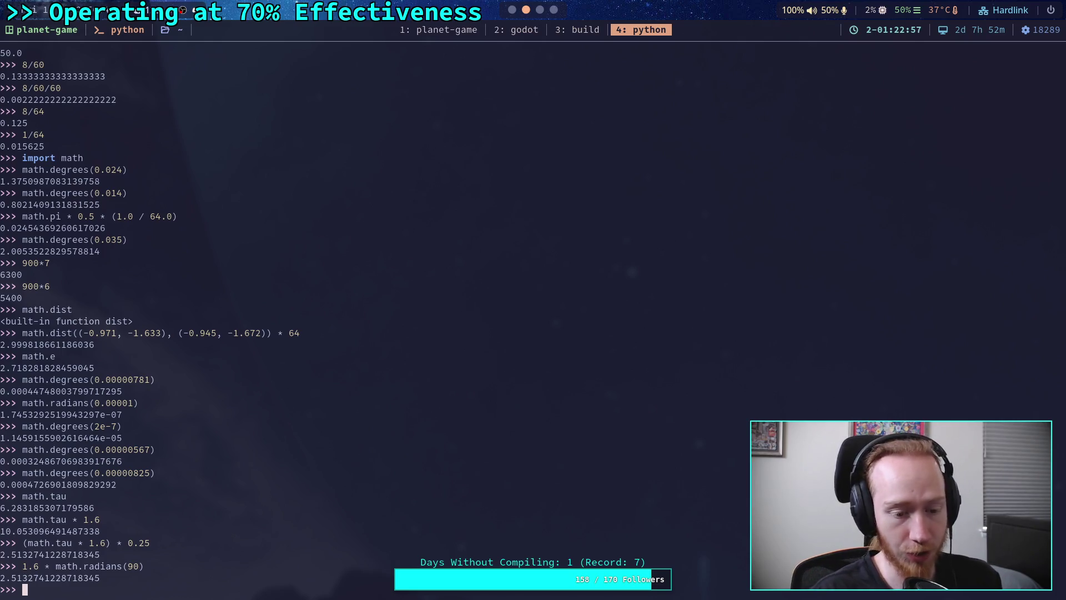
pyautogui.press('super+2')
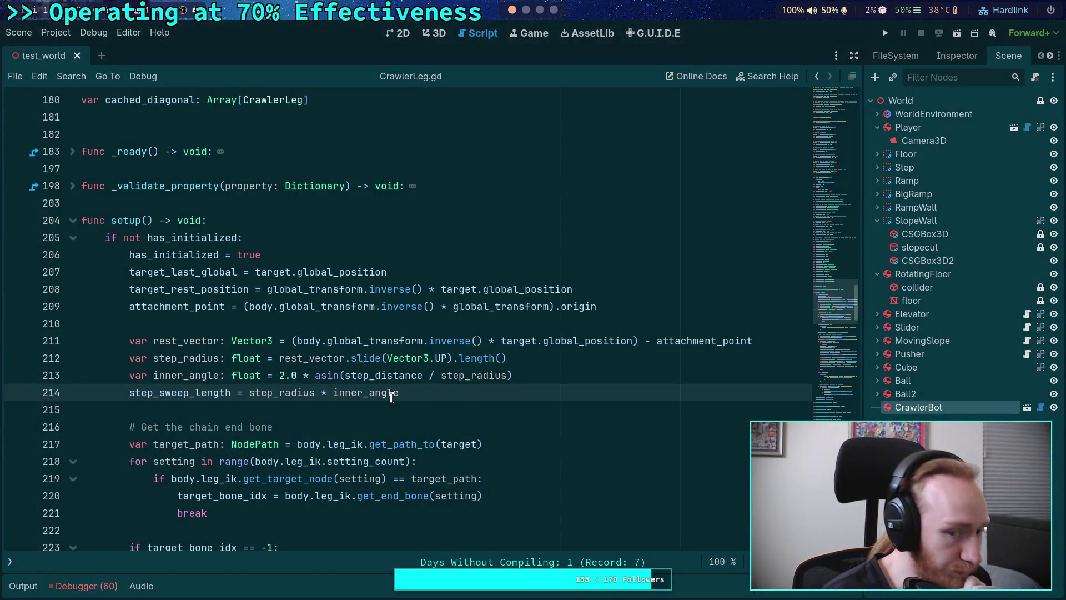
# Add '# Sweep arc length using the step distance as a chord' on a new line above line 211, then save.
pyautogui.click(277, 332)
pyautogui.press('Return')
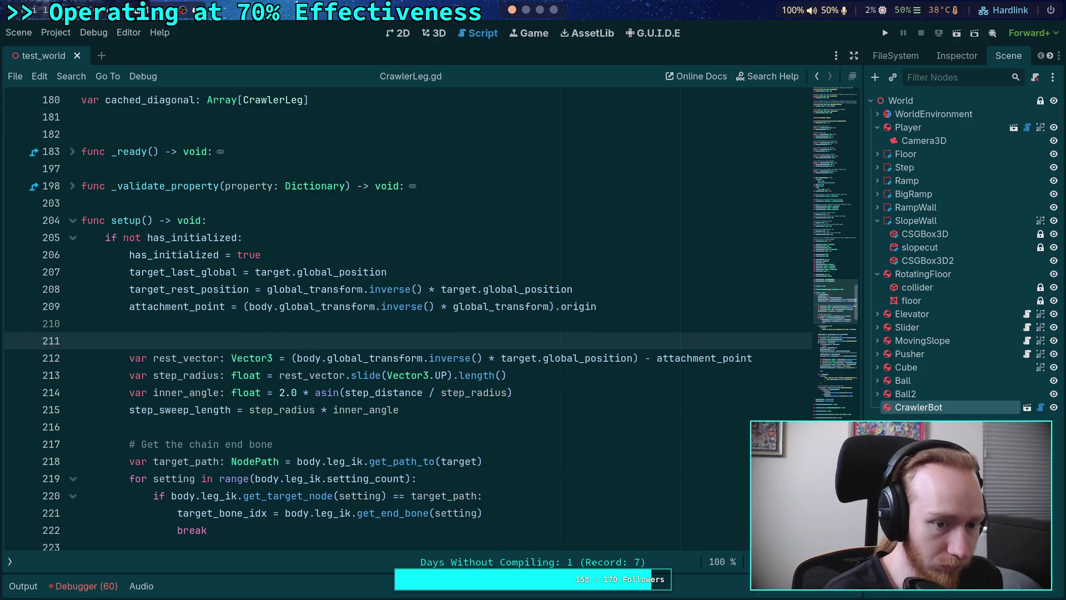
pyautogui.press('Tab')
pyautogui.write('# Sweep ')
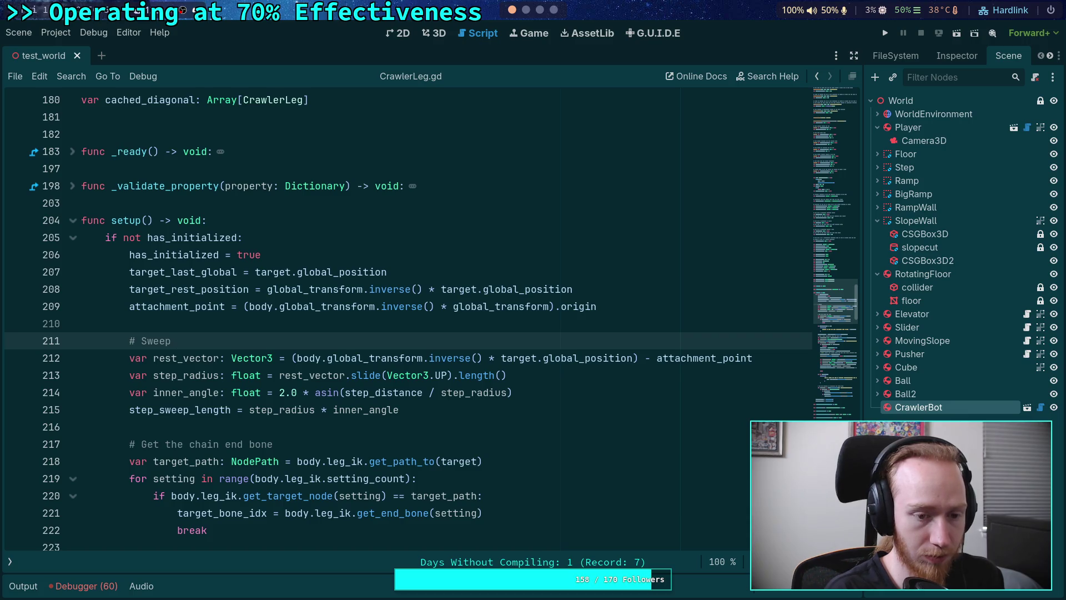
pyautogui.write('lengt')
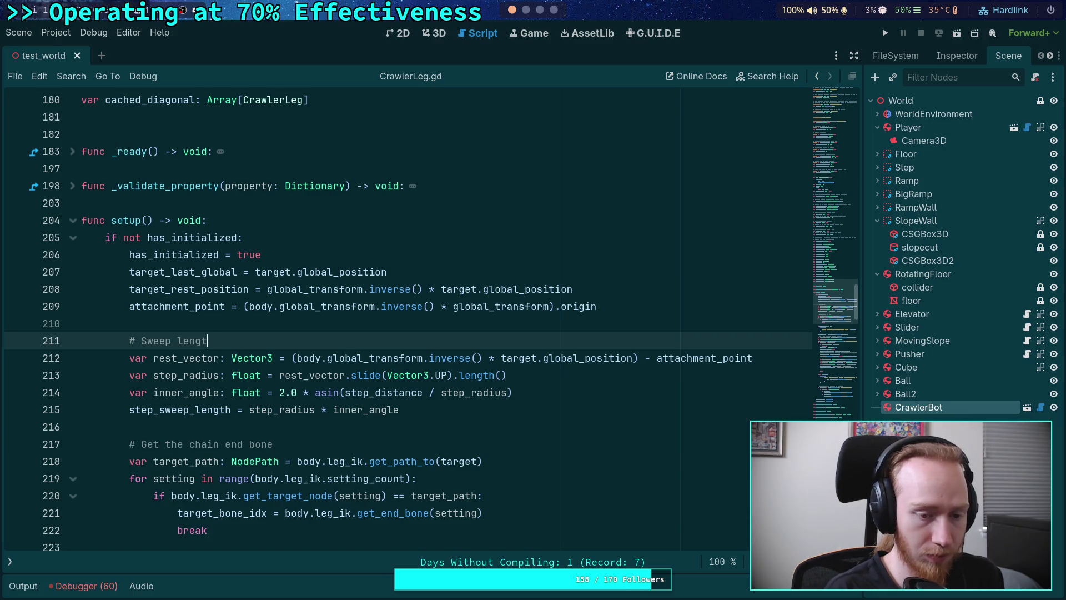
pyautogui.hotkey('ctrl', 'BackSpace')
pyautogui.write('arc ')
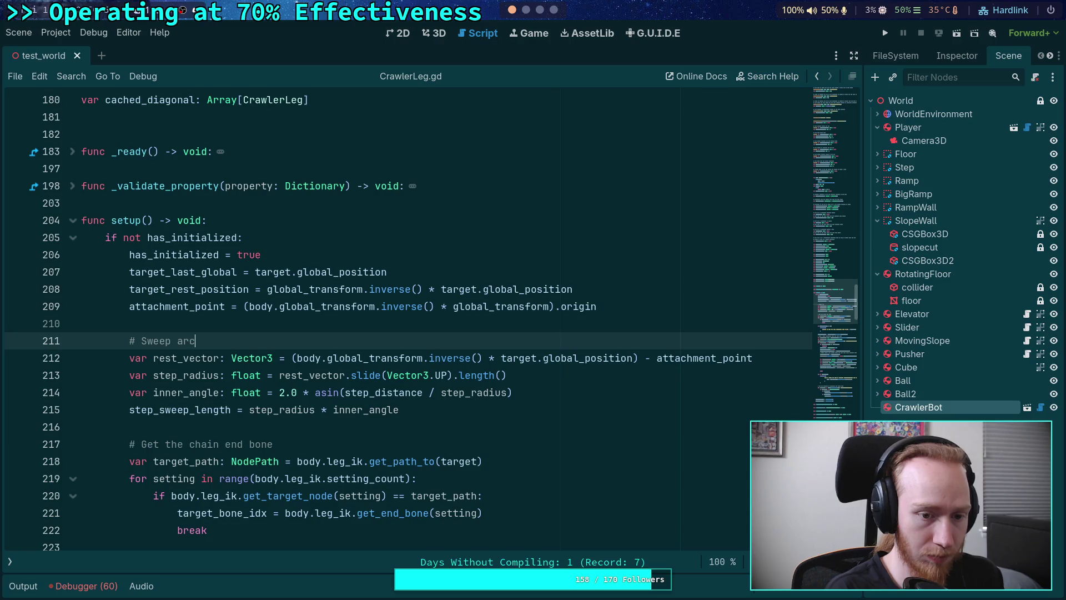
pyautogui.write('length us')
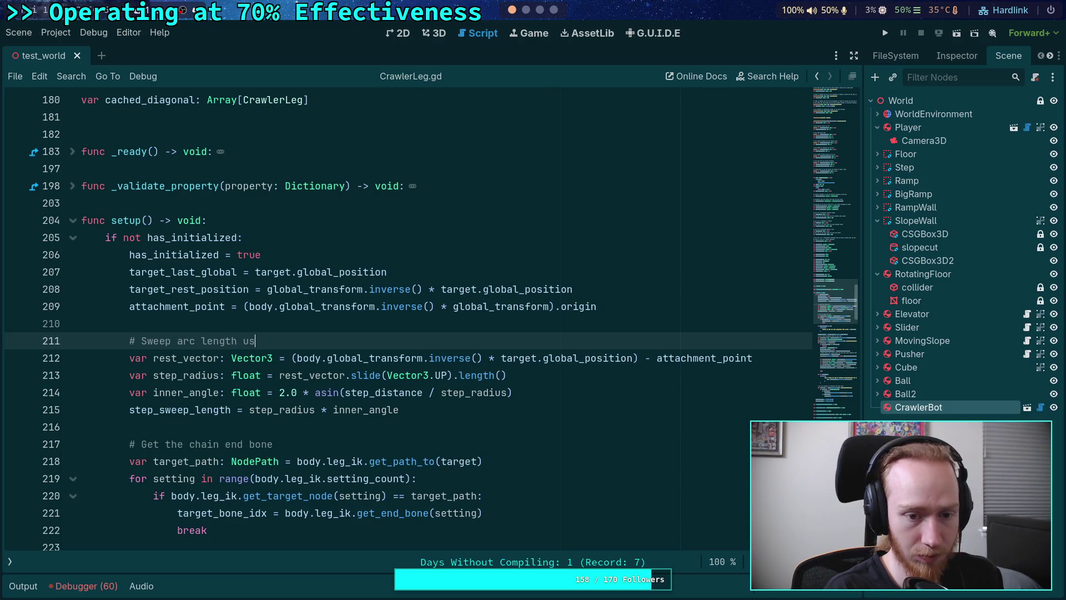
pyautogui.write('ing the step distance ')
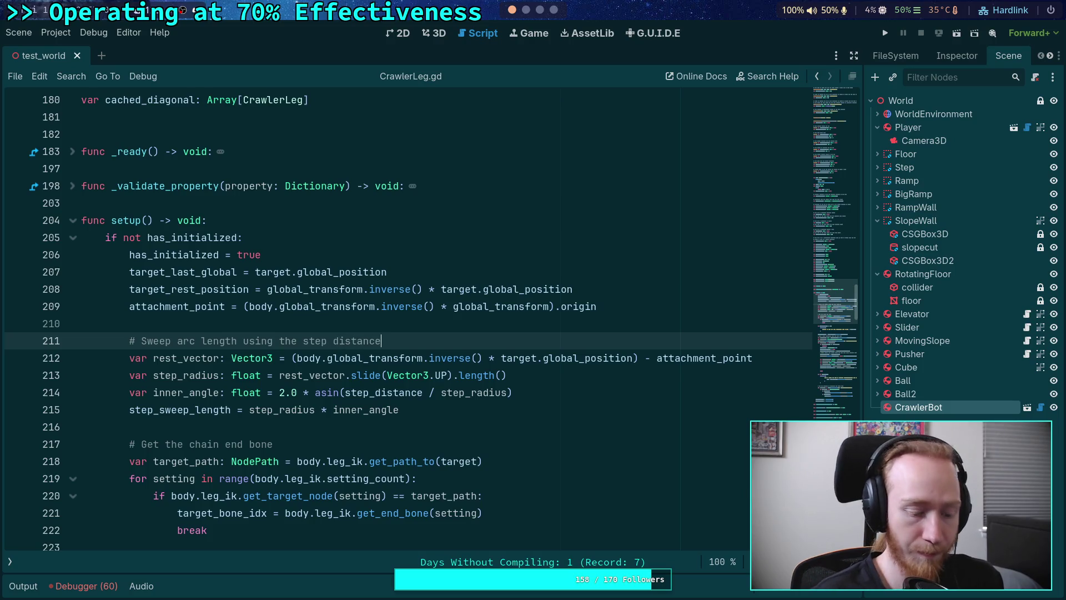
pyautogui.write('as a chord')
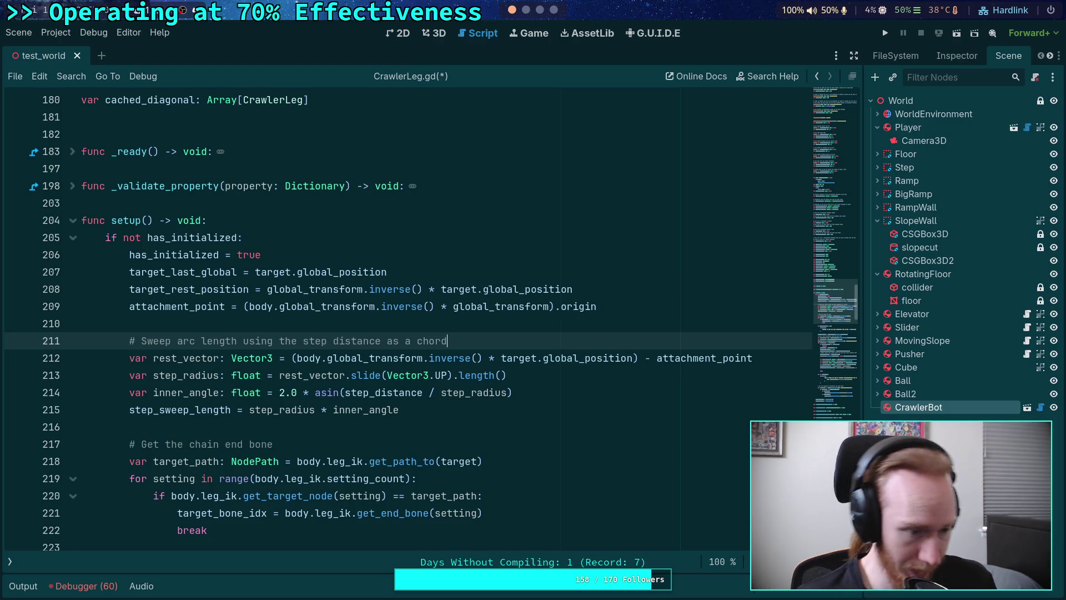
pyautogui.hotkey('ctrl', 's')
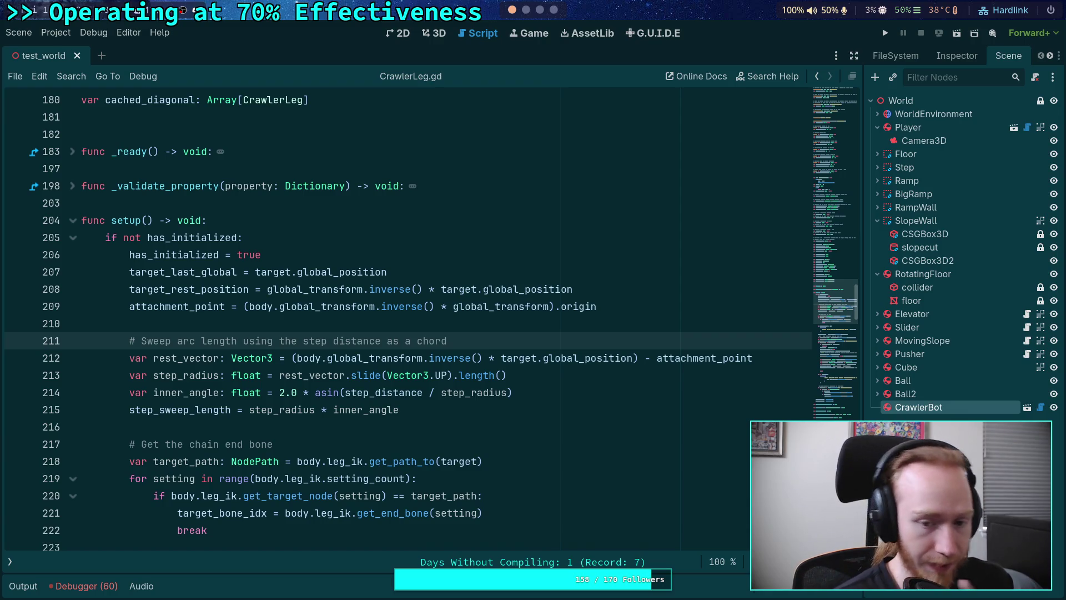
pyautogui.scroll(-2, 348, 307)
pyautogui.scroll(-4, 383, 340)
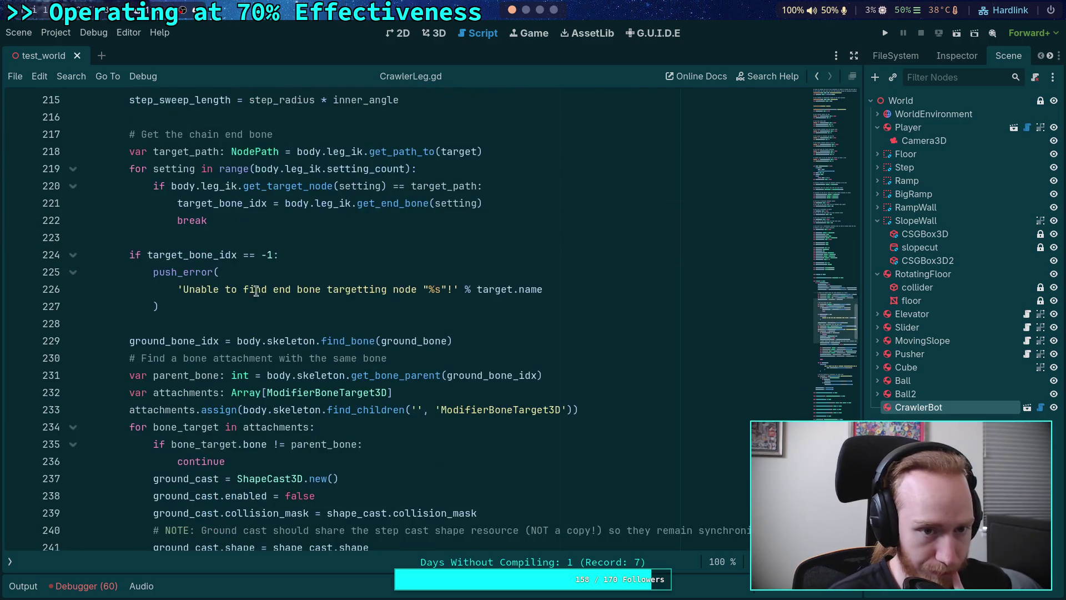
pyautogui.scroll(-10, 381, 344)
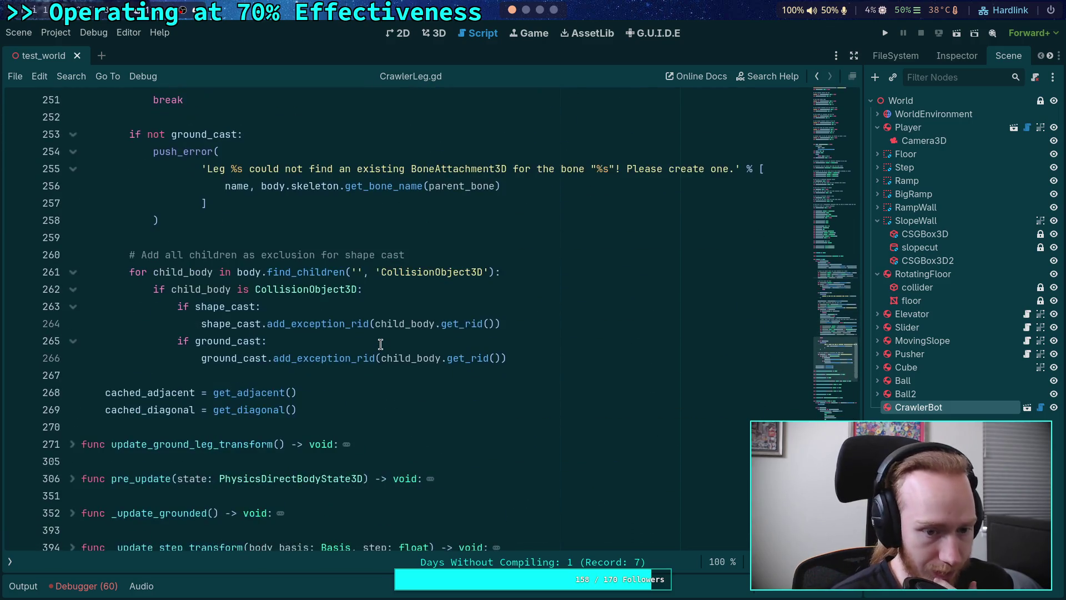
pyautogui.scroll(-15, 381, 345)
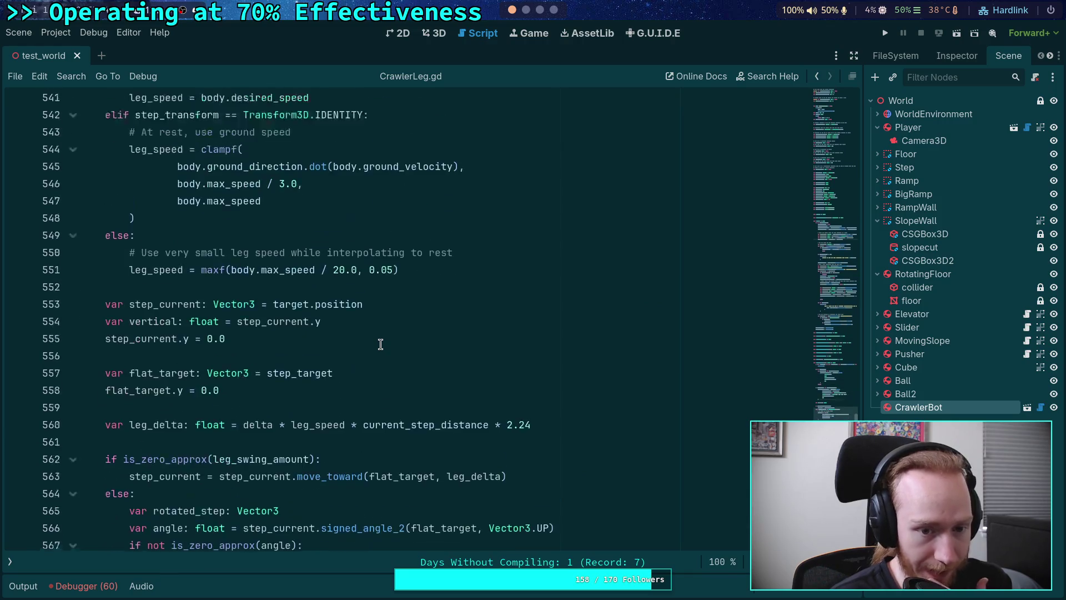
pyautogui.scroll(-2, 380, 345)
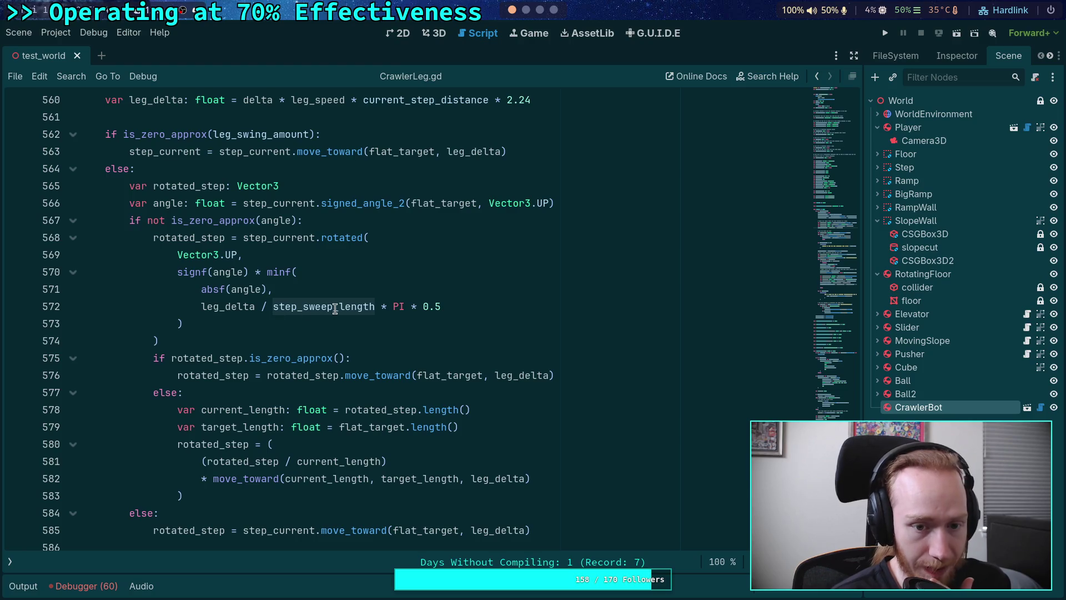
pyautogui.moveTo(394, 307); pyautogui.dragTo(459, 303)
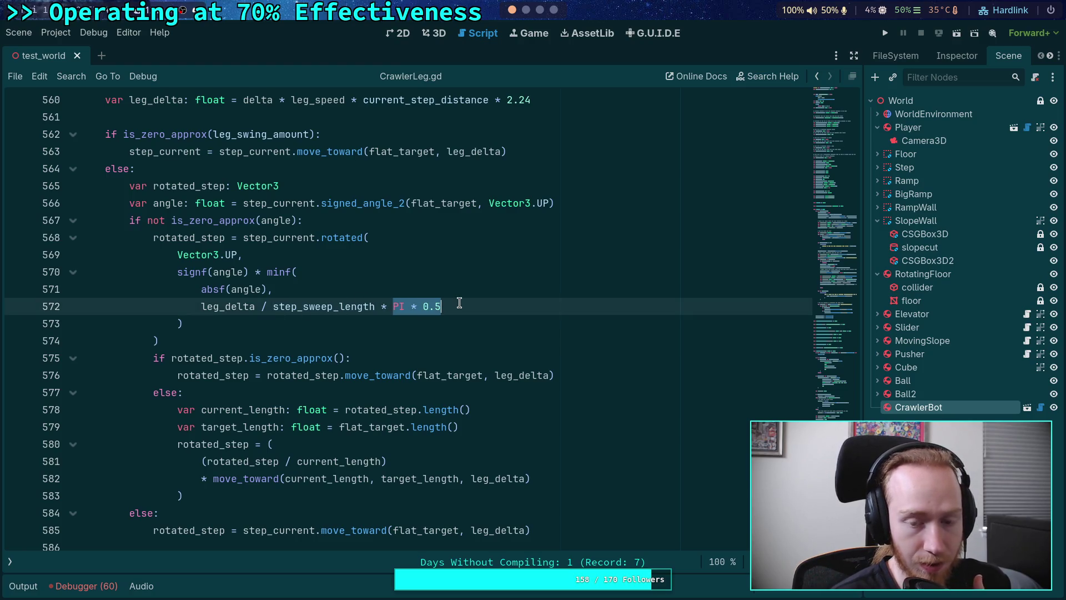
pyautogui.doubleClick(319, 303)
pyautogui.scroll(-8, 318, 303)
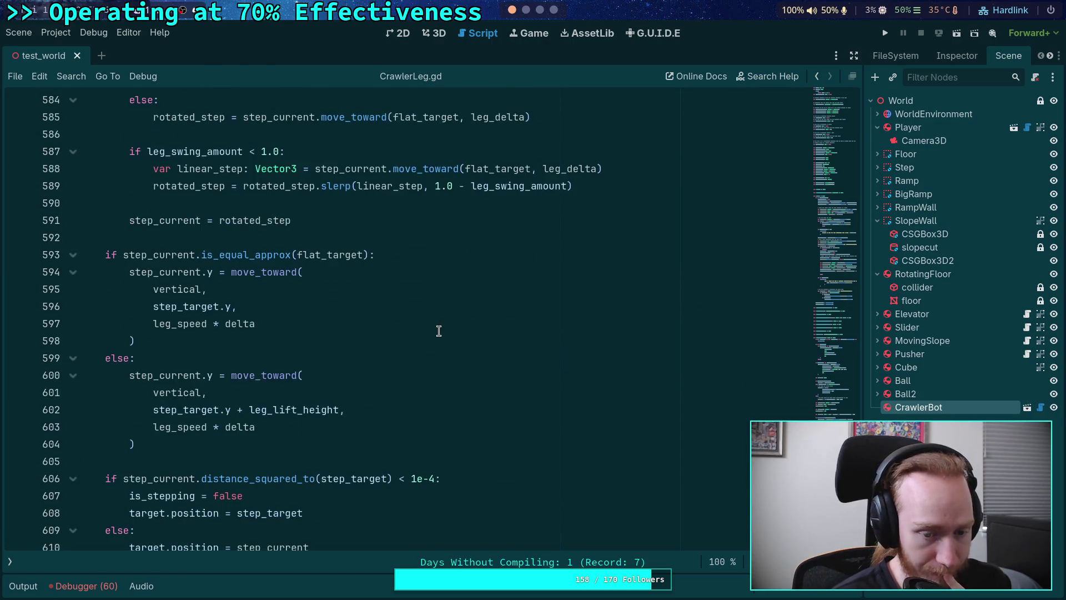
pyautogui.scroll(6, 439, 331)
pyautogui.scroll(4, 439, 331)
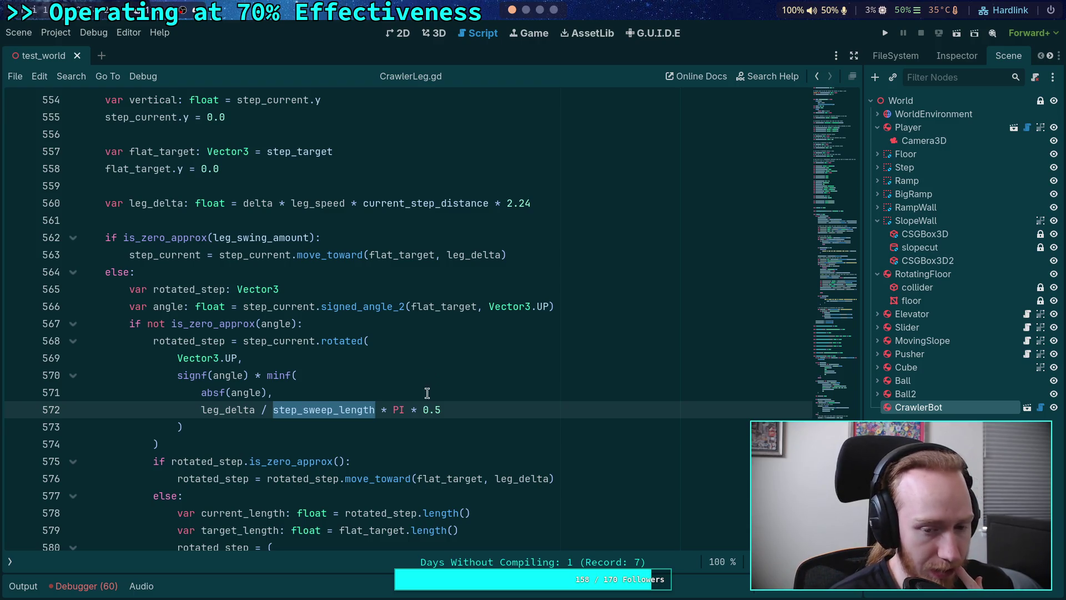
pyautogui.moveTo(376, 410); pyautogui.dragTo(447, 411)
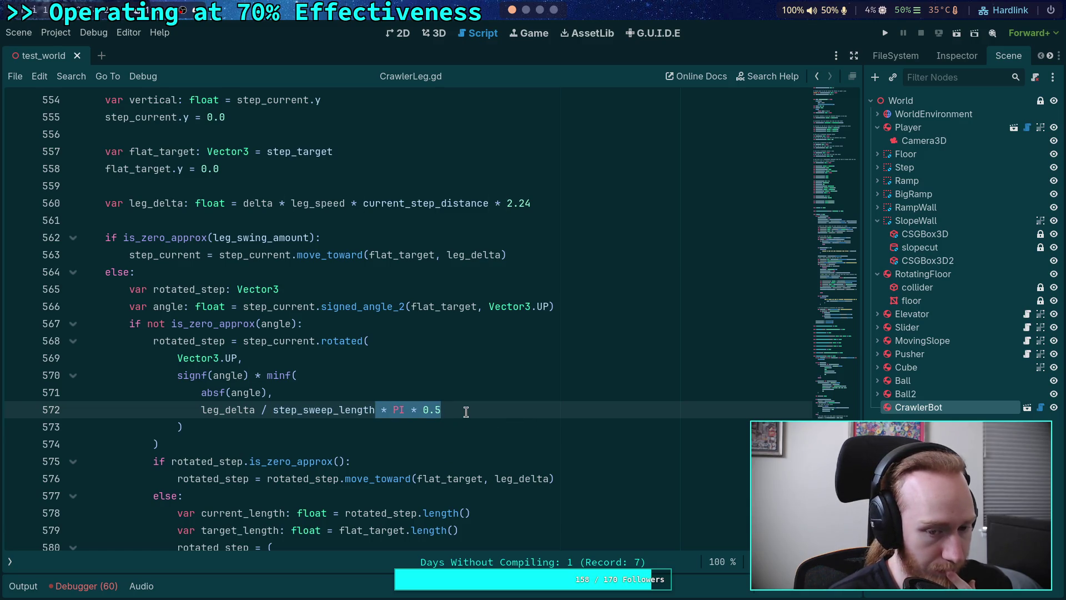
pyautogui.moveTo(201, 411); pyautogui.dragTo(377, 409)
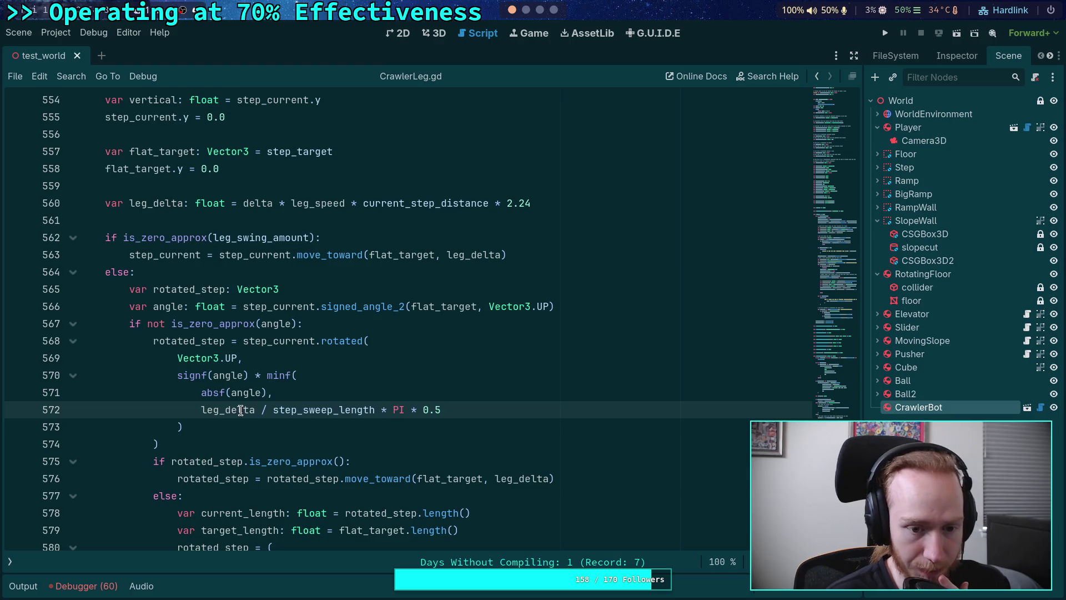
pyautogui.moveTo(254, 411)
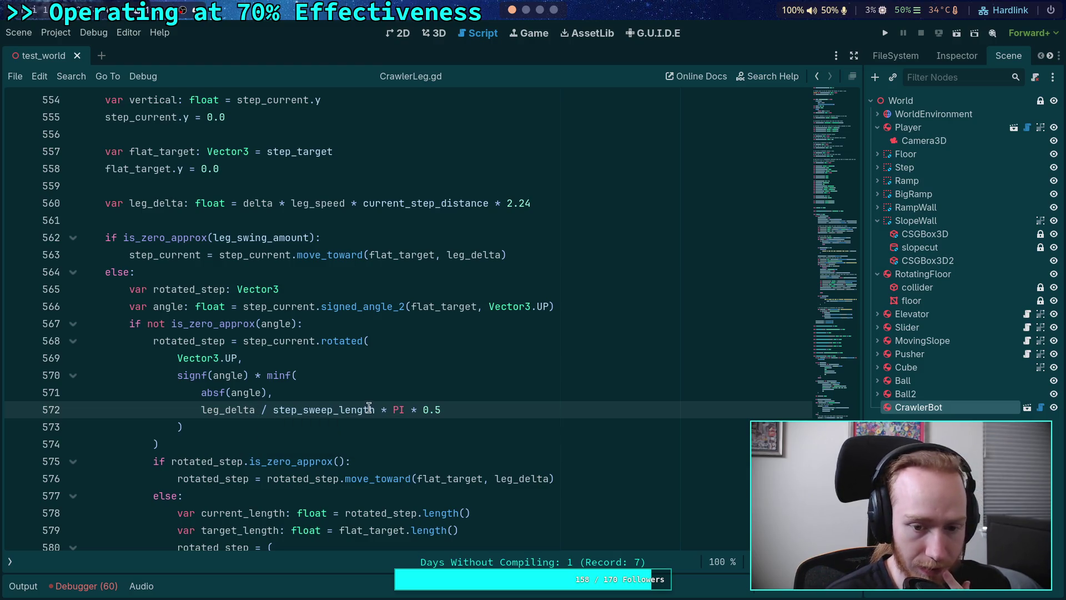
pyautogui.doubleClick(308, 405)
pyautogui.scroll(20, 436, 395)
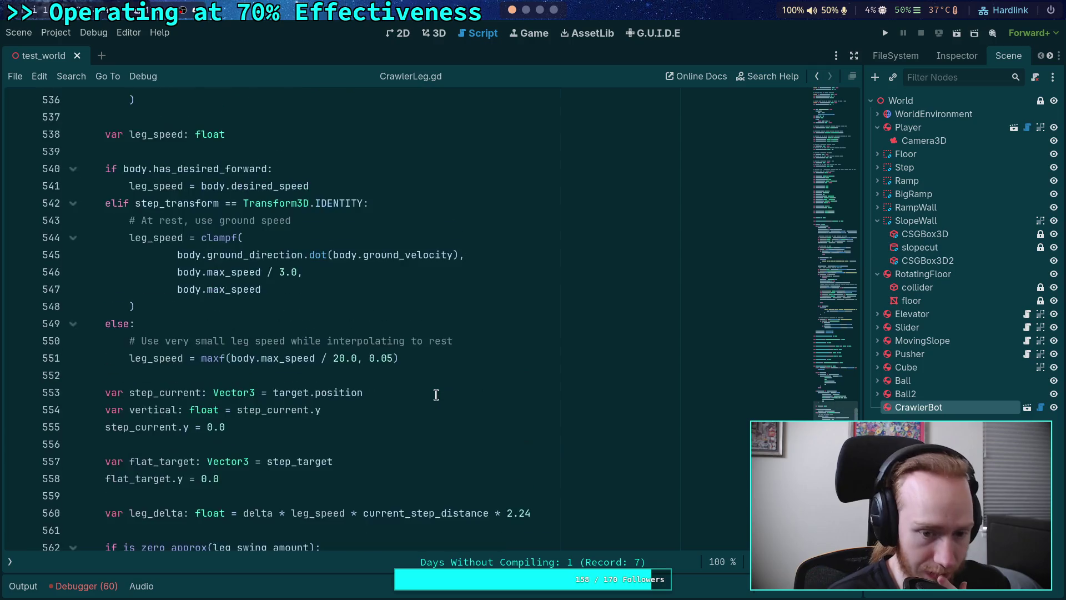
pyautogui.scroll(15, 436, 395)
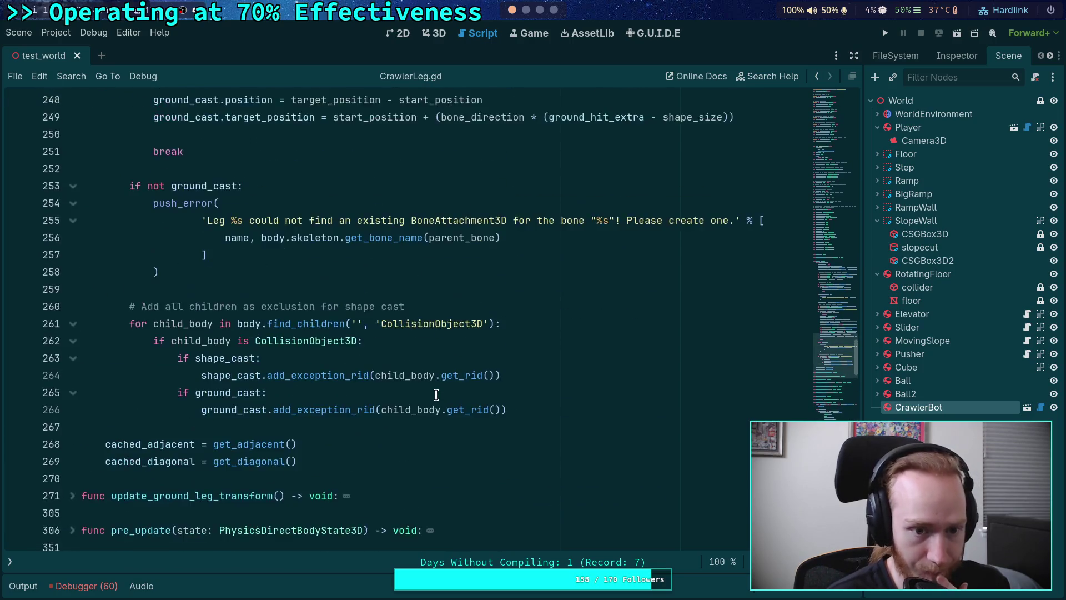
pyautogui.scroll(3, 436, 394)
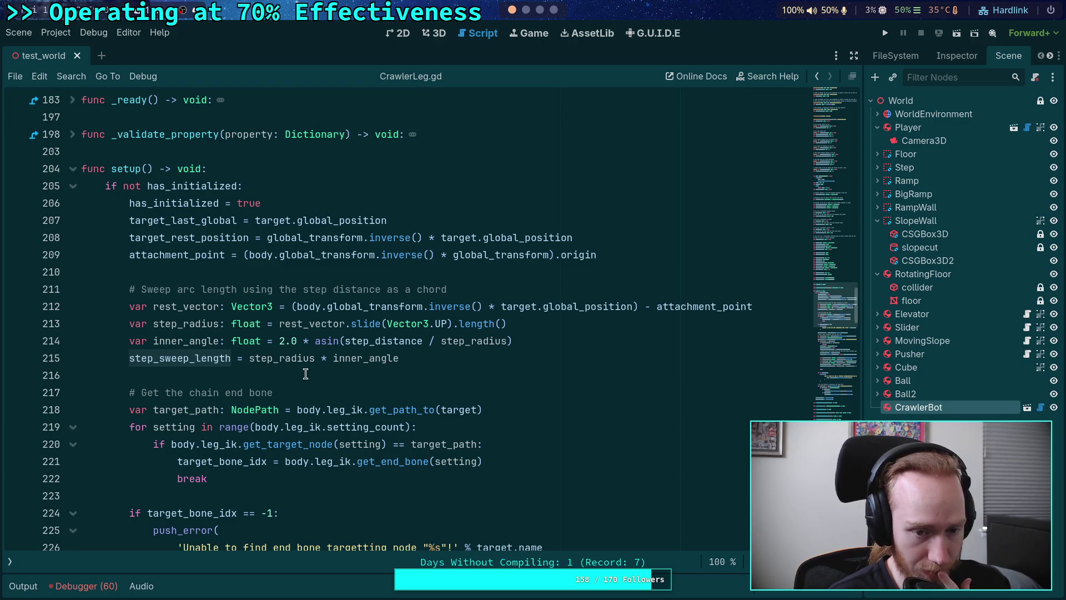
pyautogui.click(245, 358)
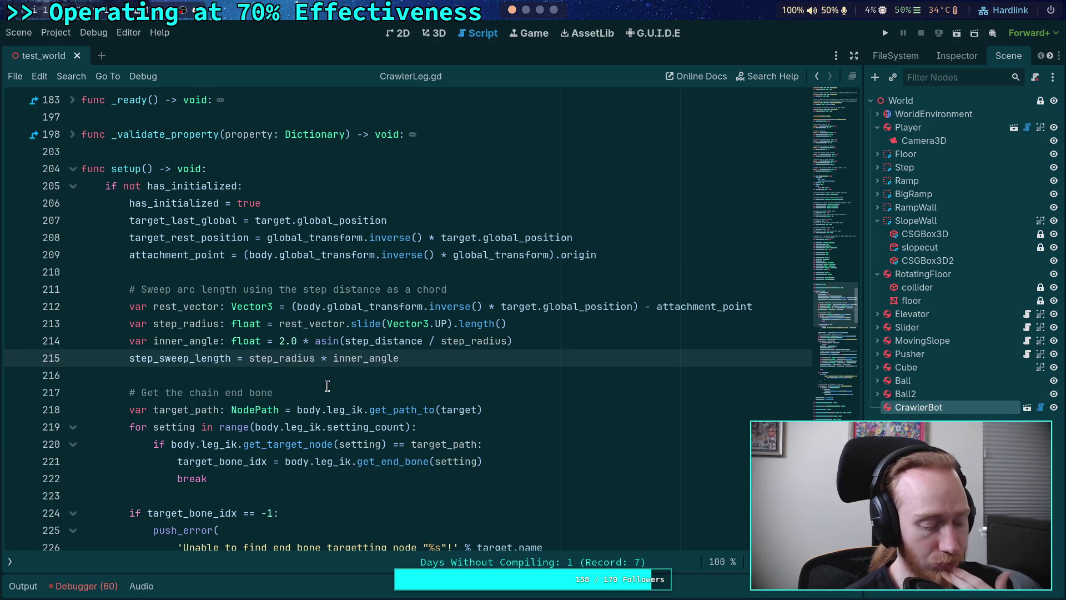
# On line 572, turn the division into multiplication and delete the trailing * PI * 0.5.
pyautogui.scroll(-15, 327, 386)
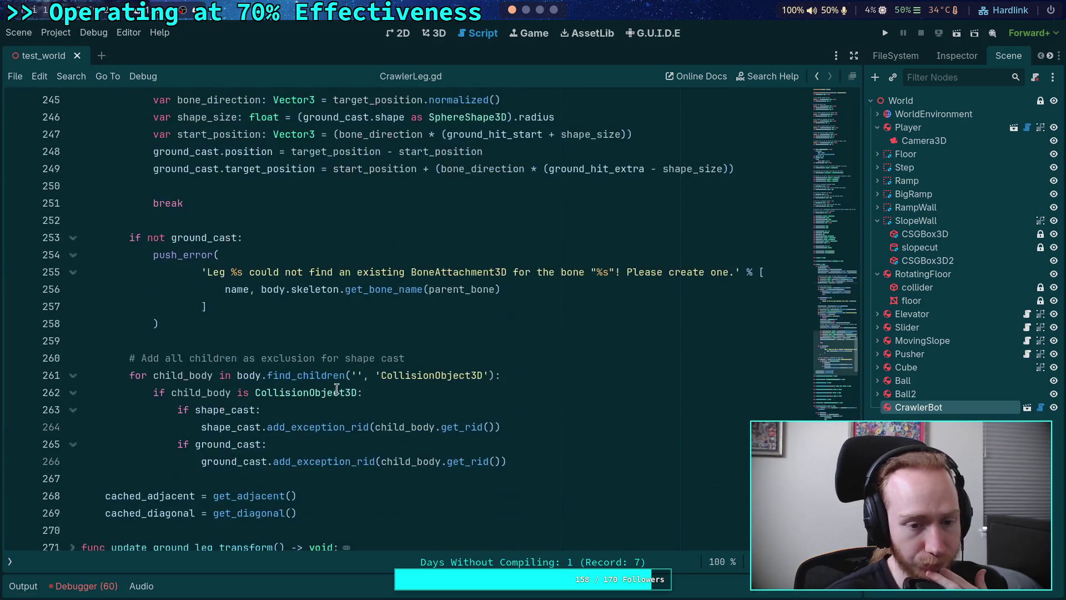
pyautogui.scroll(-15, 340, 382)
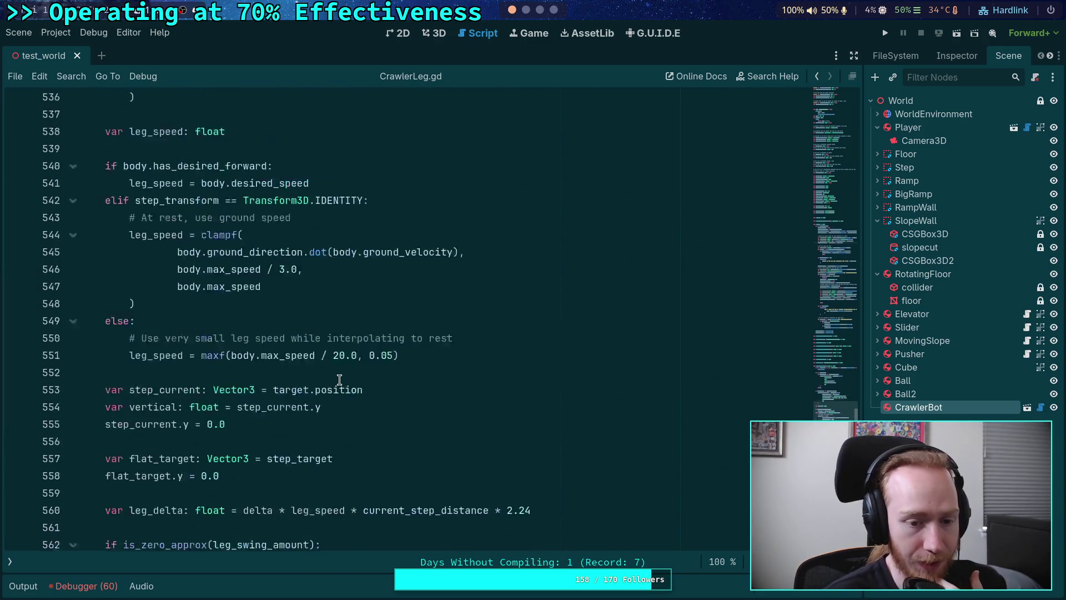
pyautogui.scroll(-2, 340, 379)
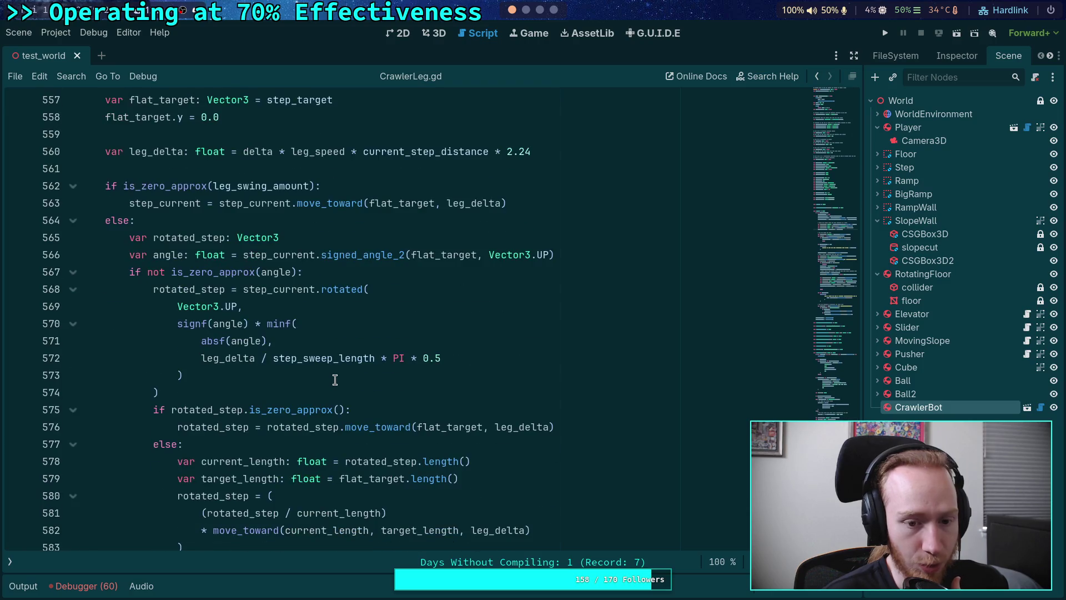
pyautogui.click(262, 360)
pyautogui.doubleClick(263, 359)
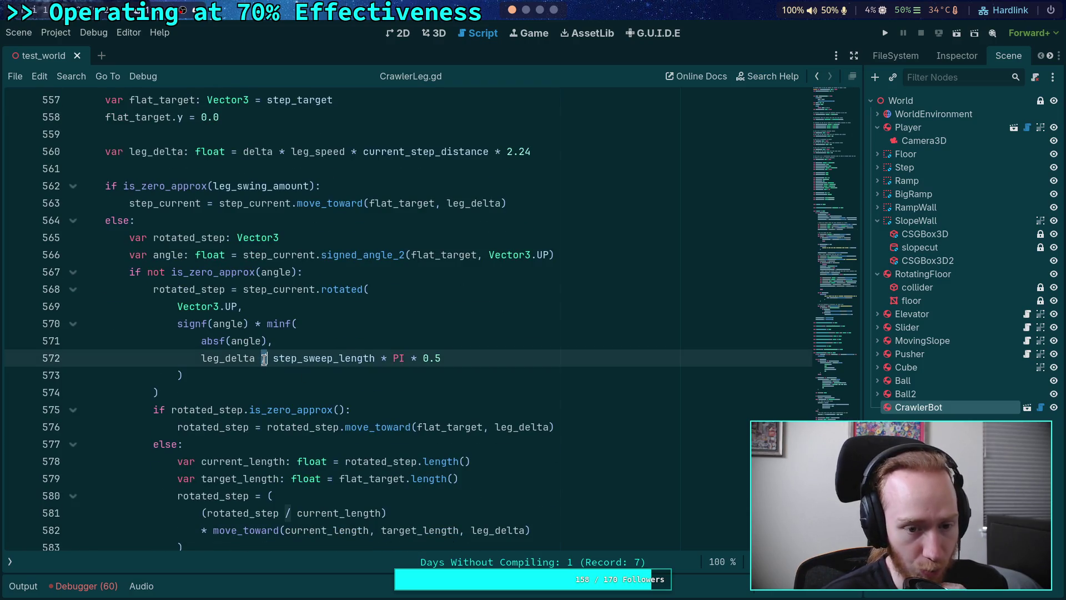
pyautogui.write('*')
pyautogui.click(379, 360)
pyautogui.hotkey('shift', 'End')
pyautogui.press('BackSpace')
pyautogui.click(379, 387)
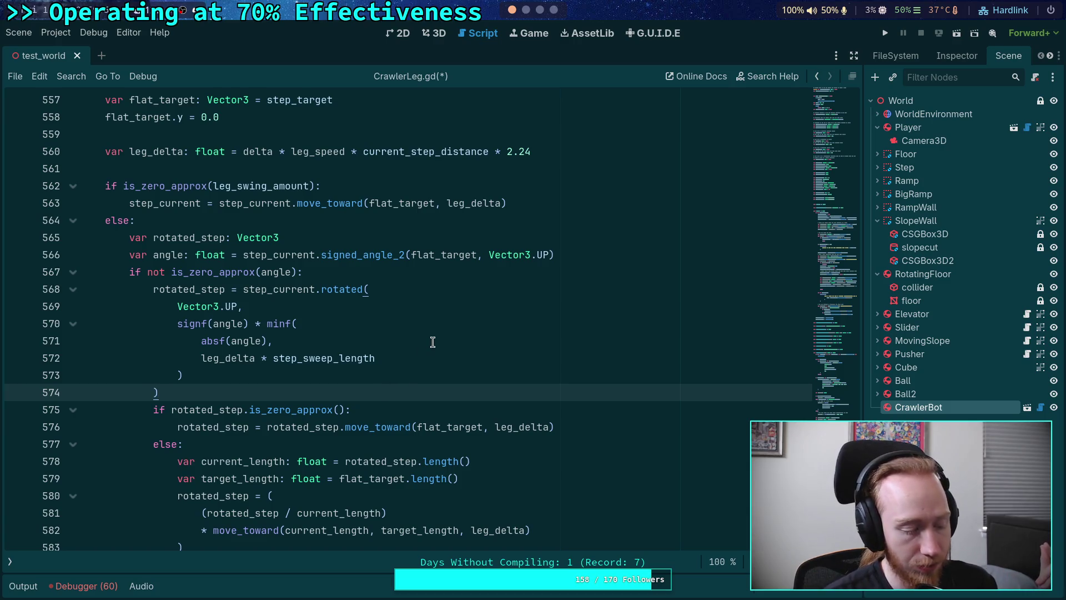
# Wrap step_radius * inner_angle on line 215 in parentheses, divide by step_distance, and save.
pyautogui.scroll(20, 433, 342)
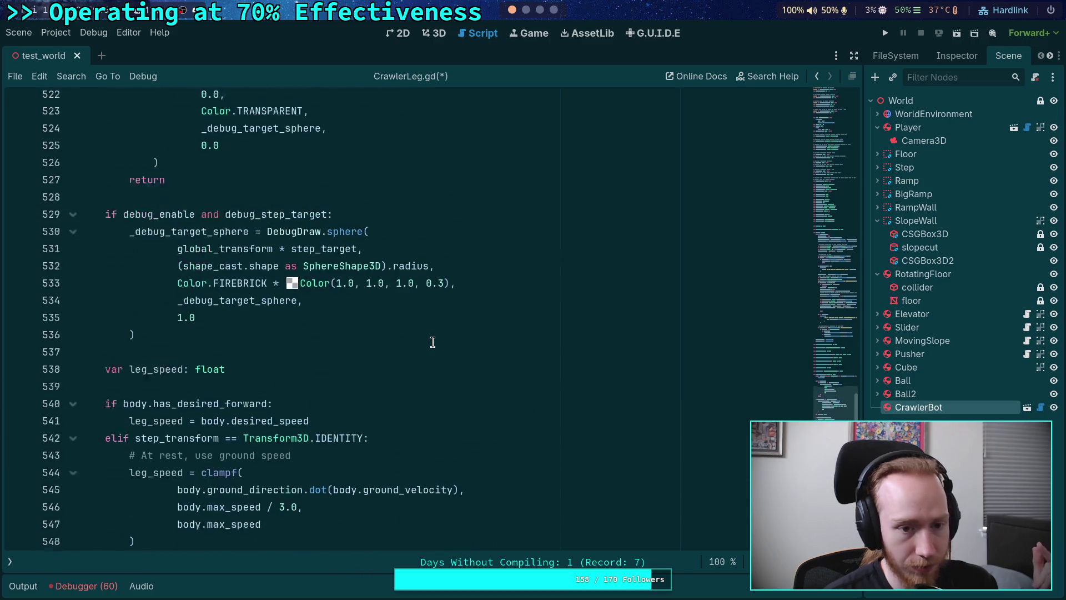
pyautogui.scroll(1, 427, 355)
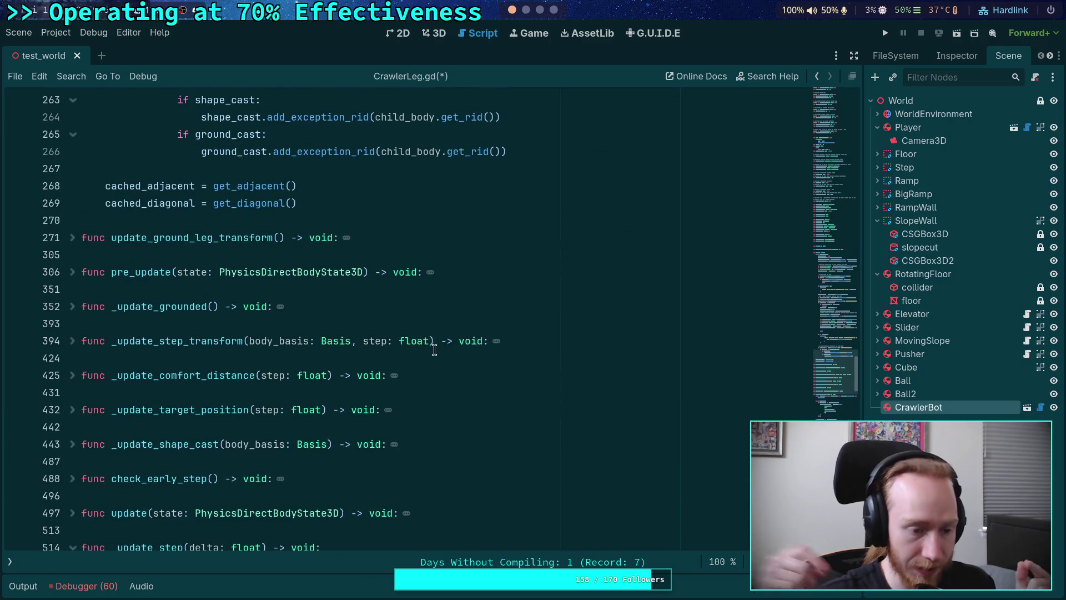
pyautogui.scroll(15, 434, 350)
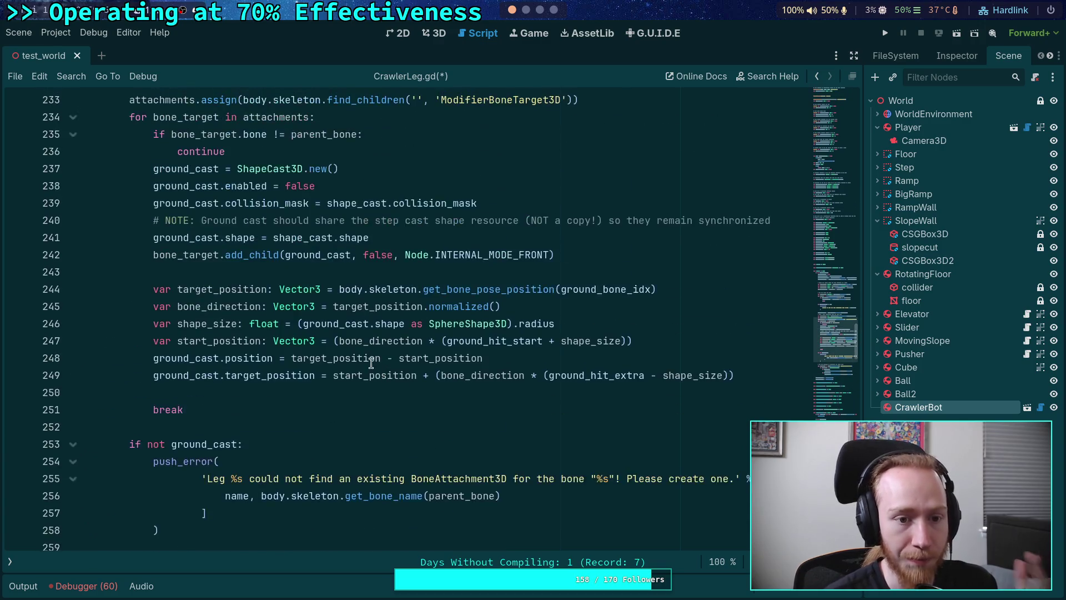
pyautogui.scroll(13, 340, 354)
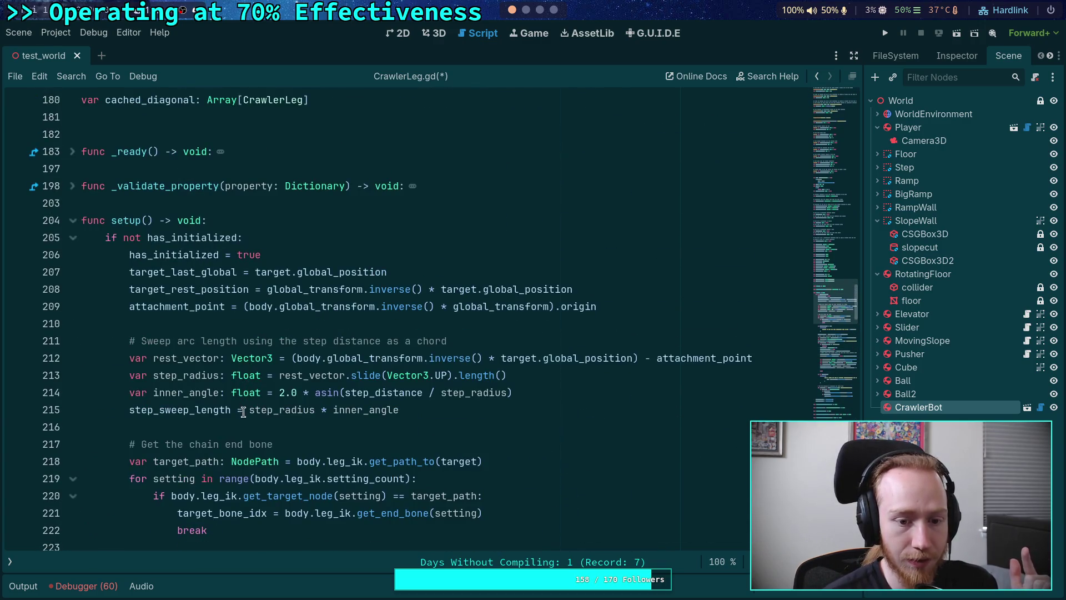
pyautogui.click(194, 411)
pyautogui.doubleClick(194, 411)
pyautogui.press('Right')
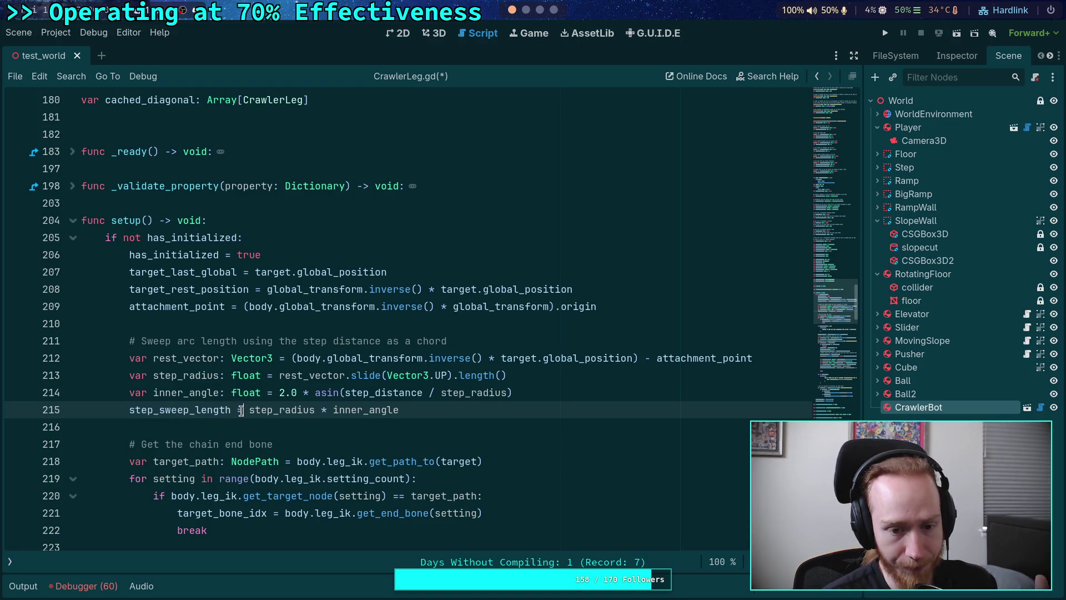
pyautogui.moveTo(333, 406)
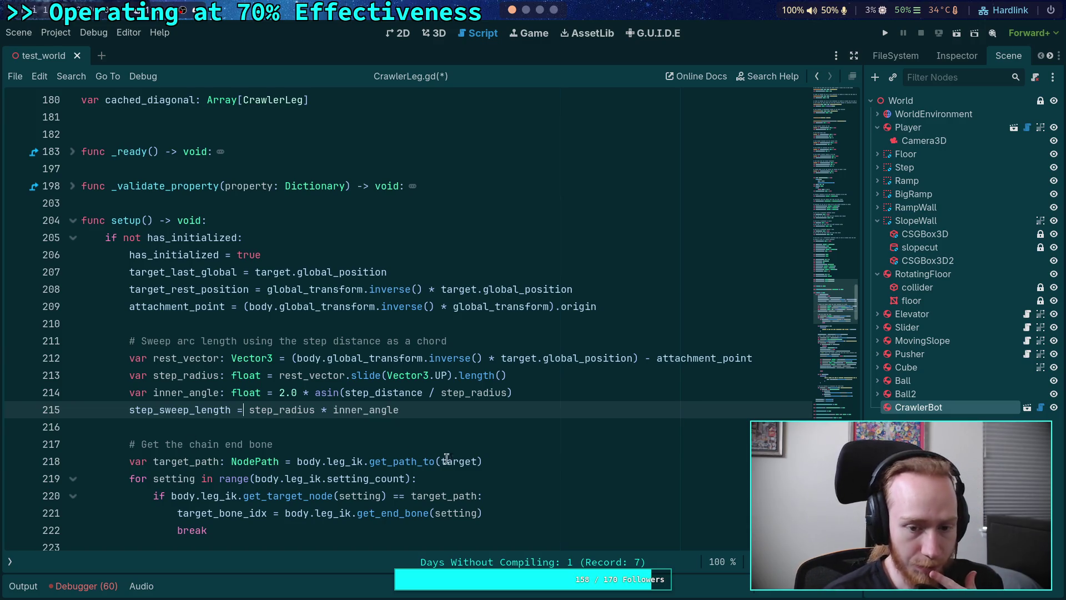
pyautogui.moveTo(476, 456)
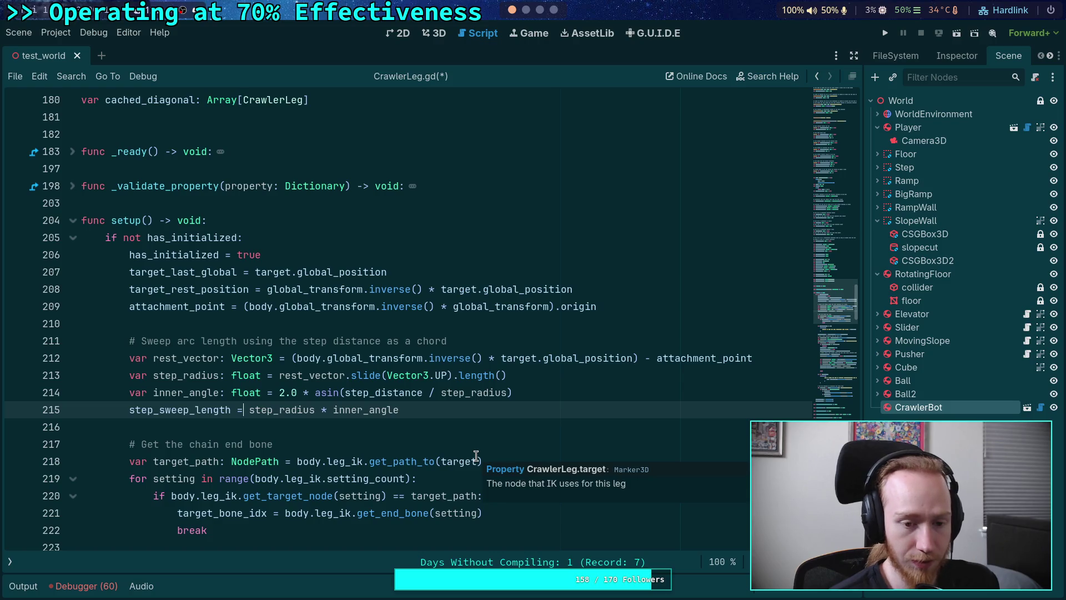
pyautogui.moveTo(250, 410); pyautogui.dragTo(401, 410)
pyautogui.write('(')
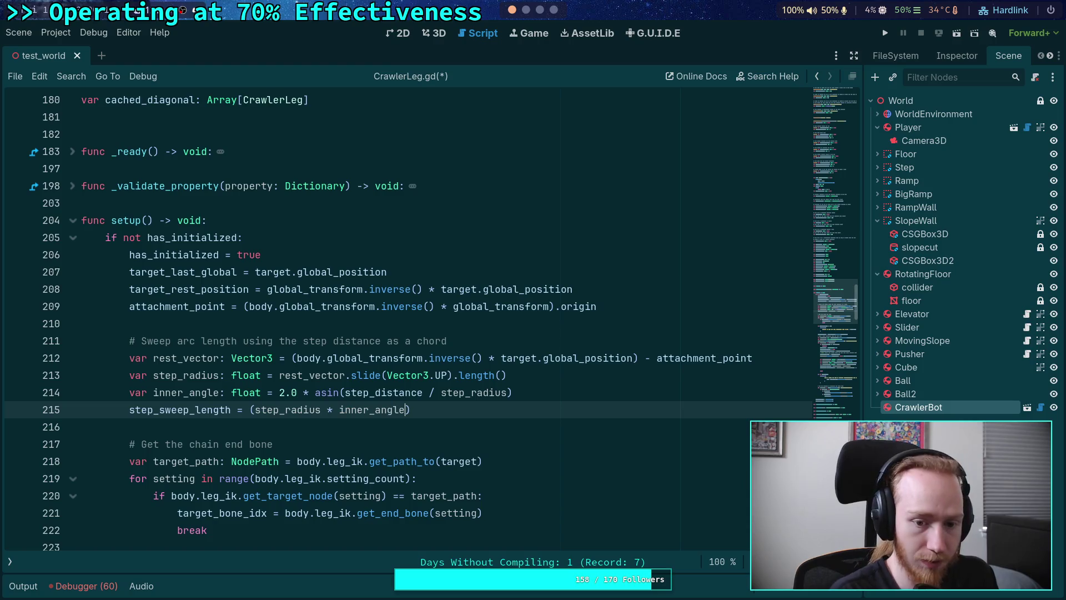
pyautogui.write(' / step_distance')
pyautogui.hotkey('ctrl', 's')
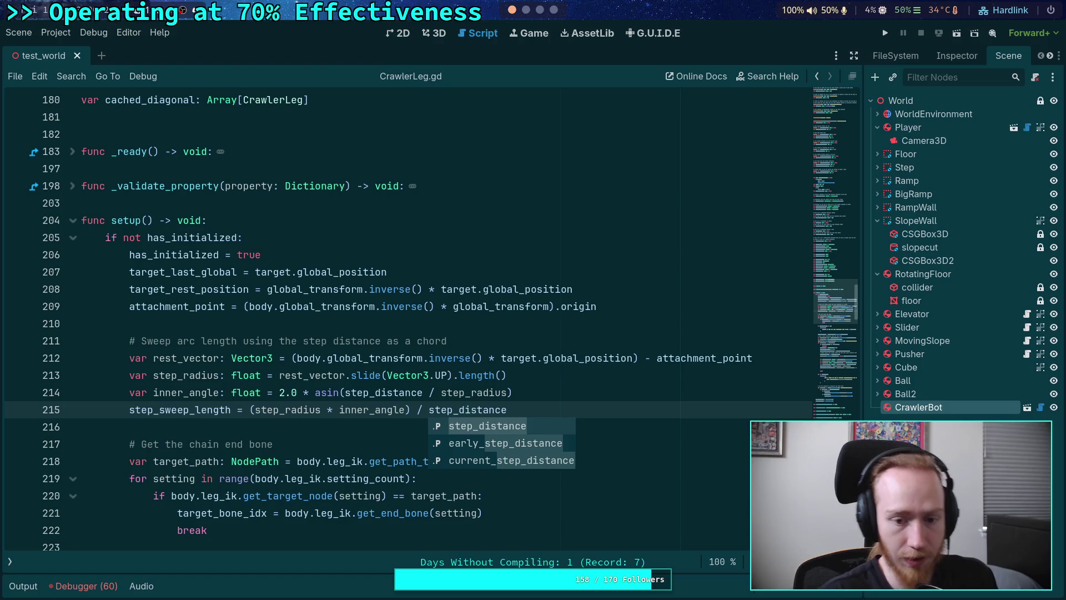
# Review the edited line 215, selecting step_distance and the step_radius * inner_angle term.
pyautogui.click(329, 423)
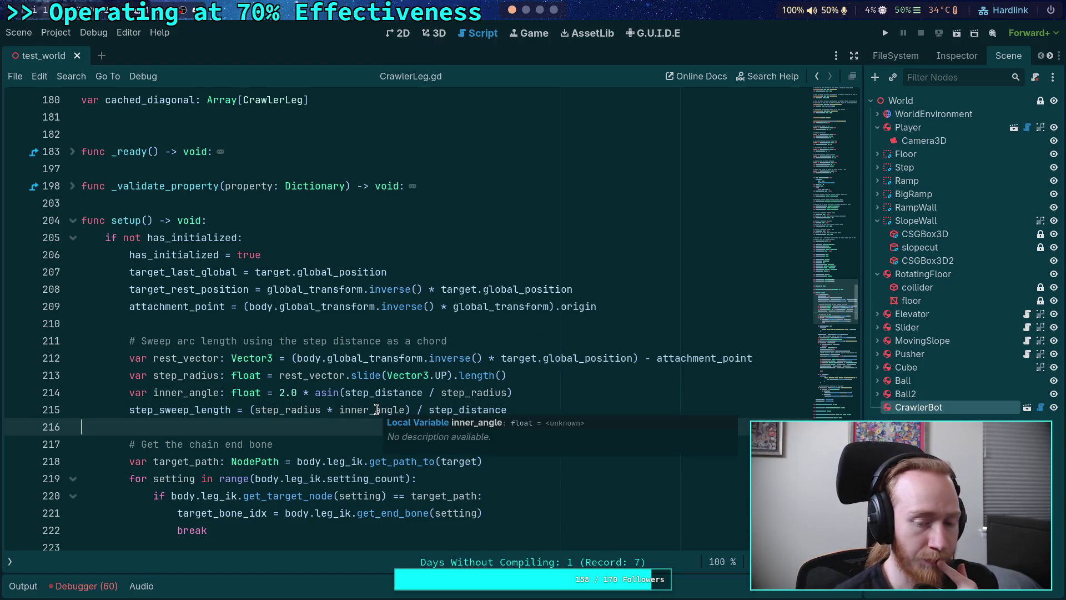
pyautogui.doubleClick(459, 409)
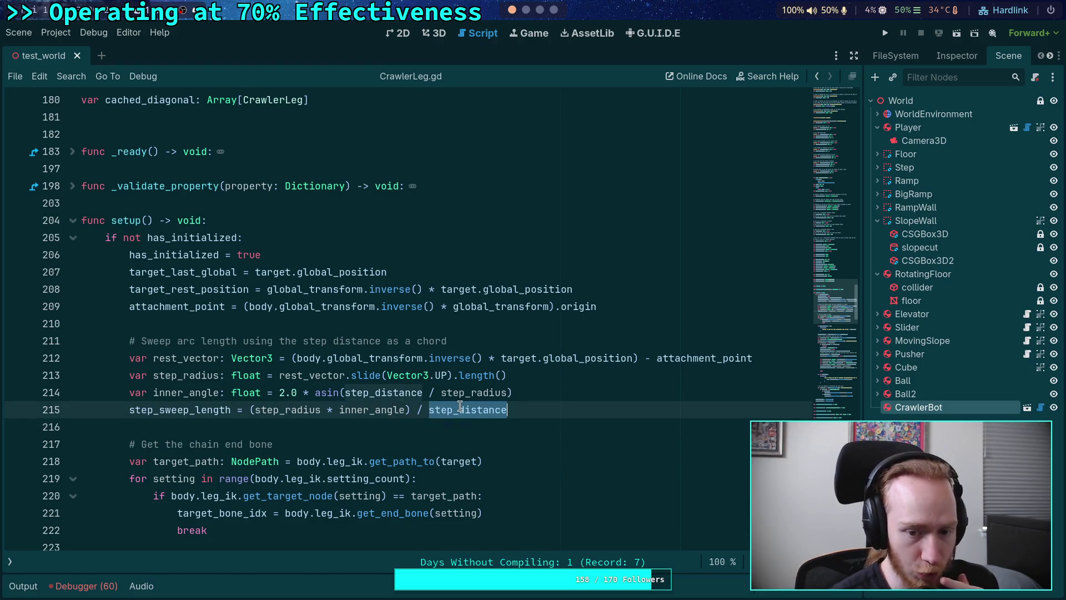
pyautogui.moveTo(256, 410); pyautogui.dragTo(411, 410)
pyautogui.click(407, 427)
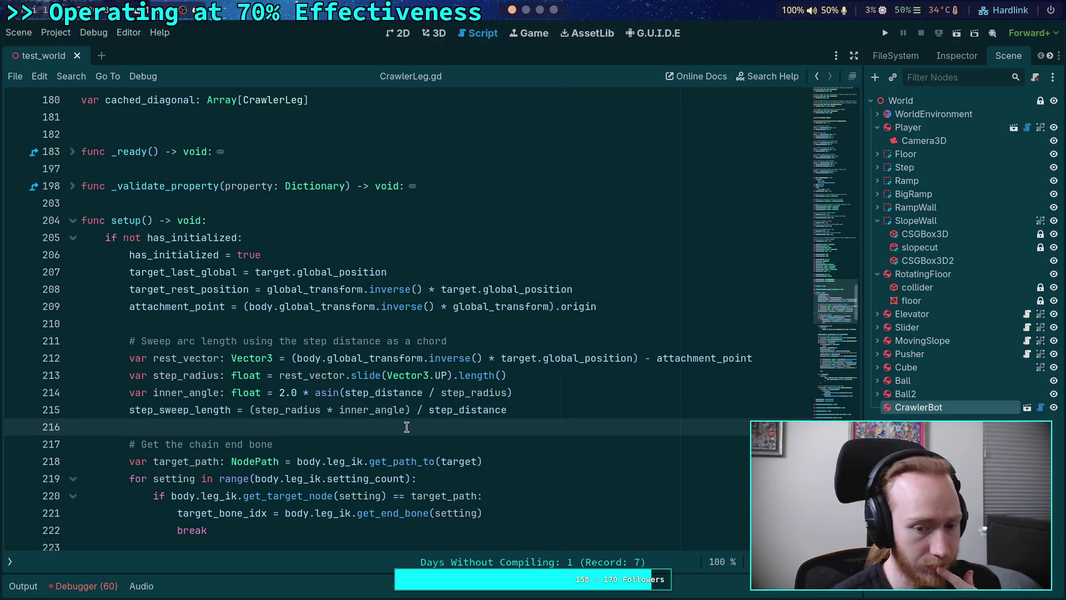
# Scroll to the leg rotation code near line 572 and inspect its step_sweep_length multiplier.
pyautogui.scroll(-20, 407, 427)
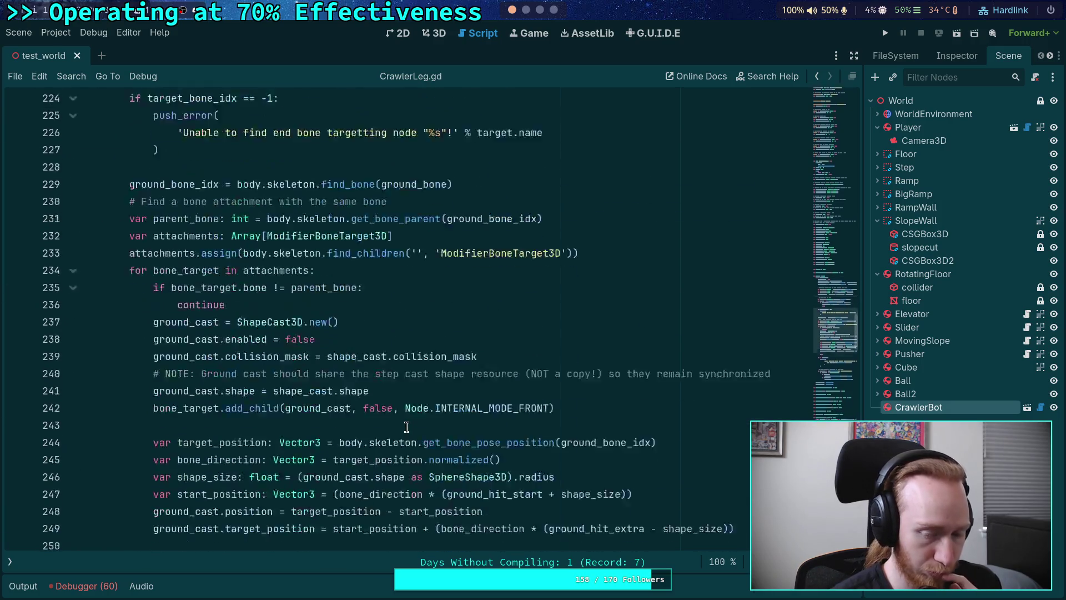
pyautogui.scroll(-18, 408, 427)
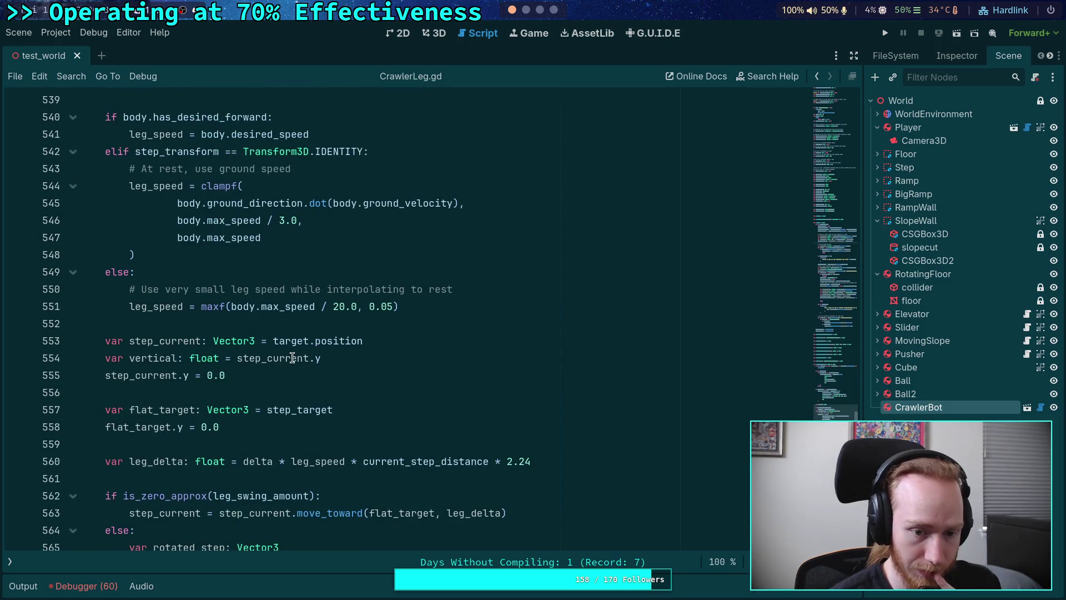
pyautogui.scroll(-5, 292, 358)
pyautogui.doubleClick(302, 411)
pyautogui.scroll(-4, 302, 415)
pyautogui.click(360, 396)
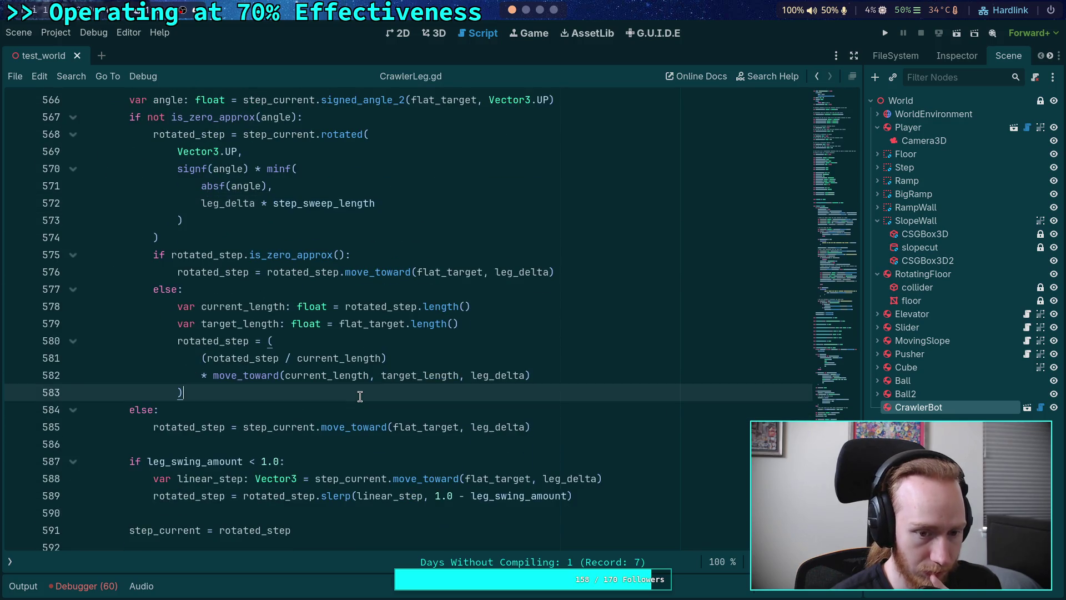
pyautogui.scroll(1, 471, 358)
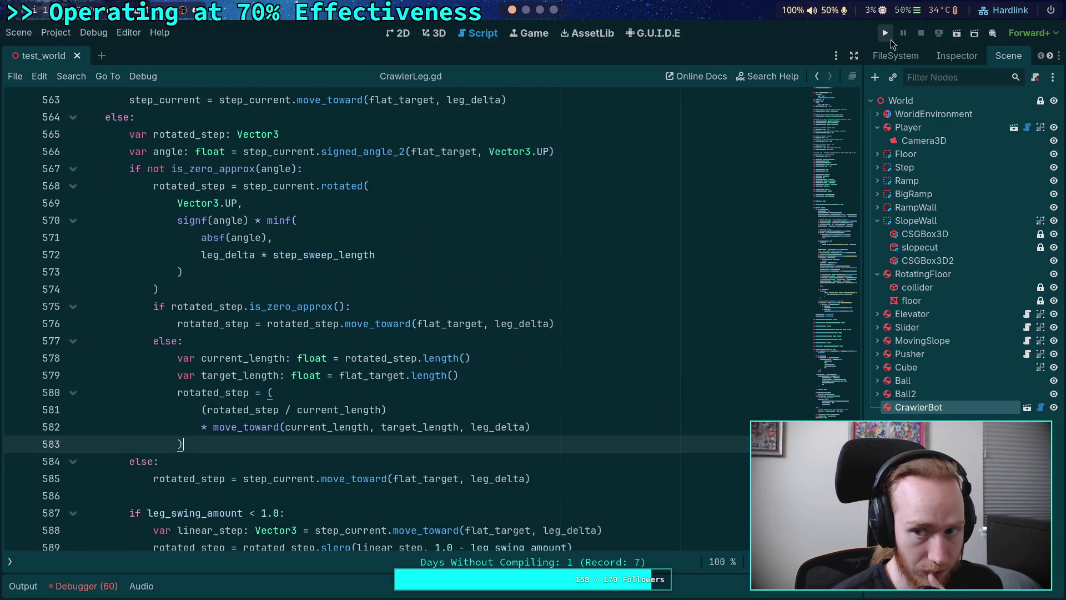
# Run the test world, tile the game on the left half, and step a few ticks.
pyautogui.click(886, 34)
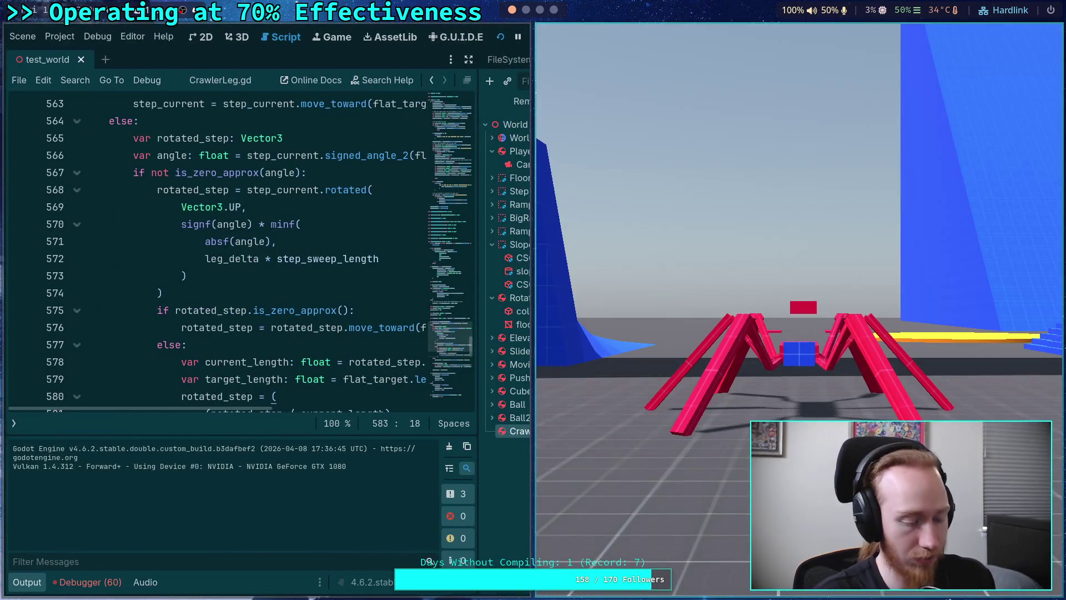
pyautogui.press('super+shift+Left')
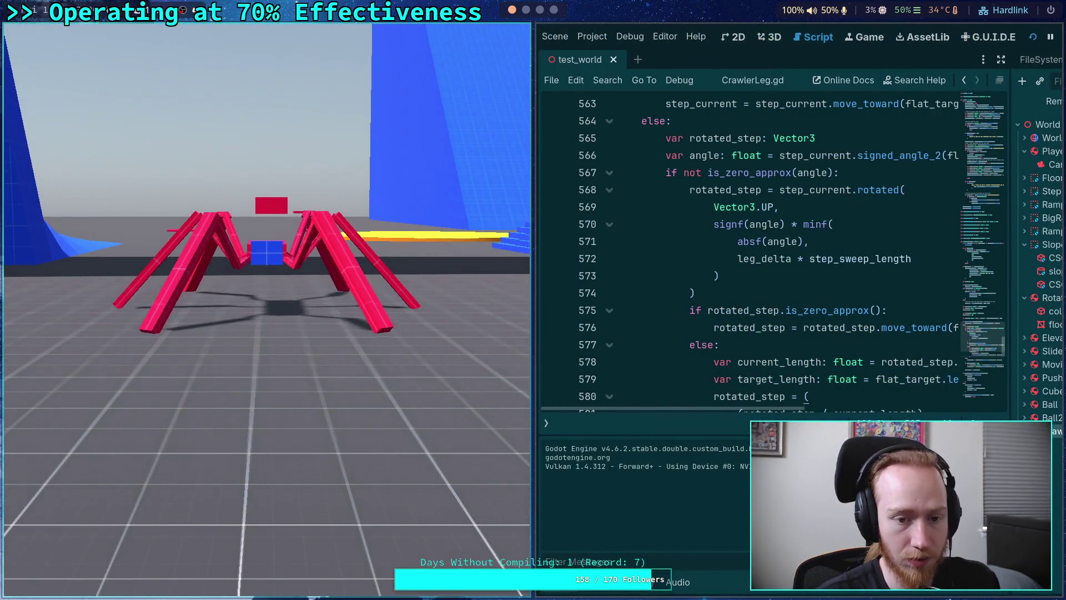
pyautogui.press('.')
pyautogui.press('.')
pyautogui.press('.')
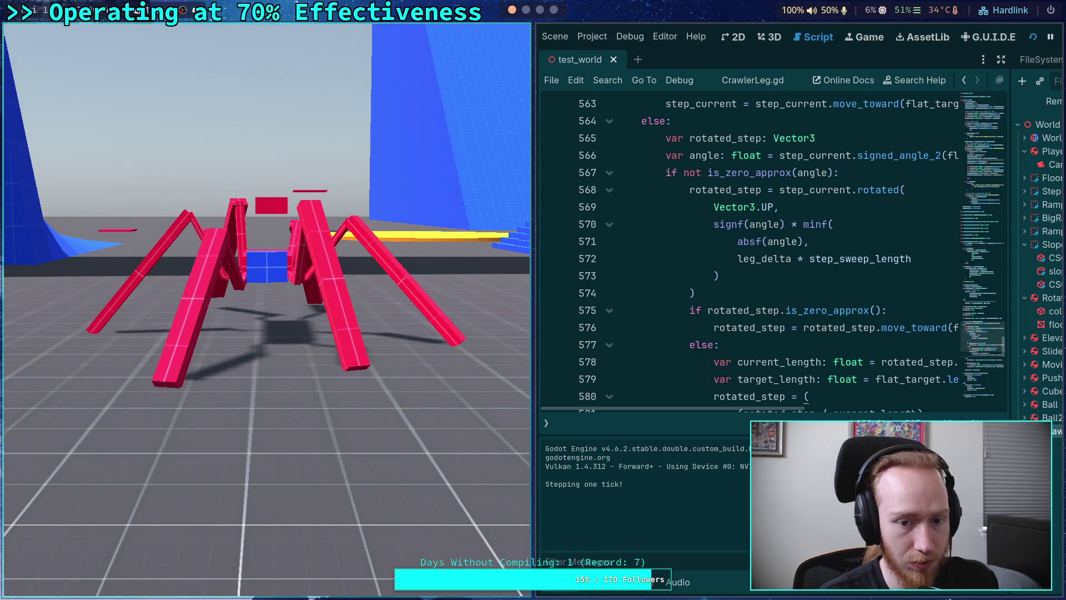
pyautogui.press('.')
pyautogui.press('.')
pyautogui.press('.')
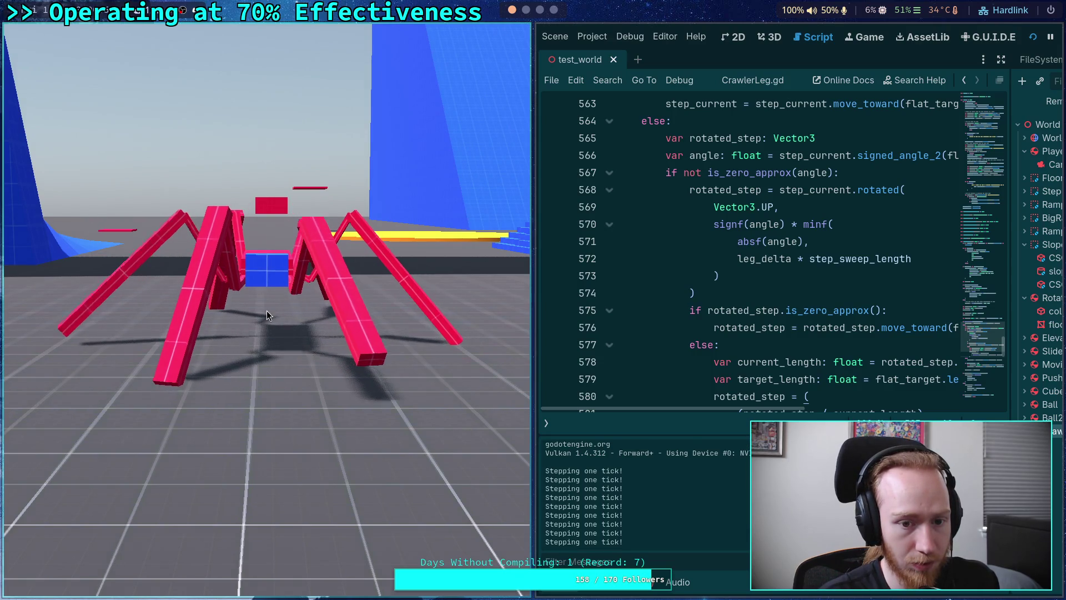
pyautogui.press('.')
pyautogui.press('.')
pyautogui.press('.')
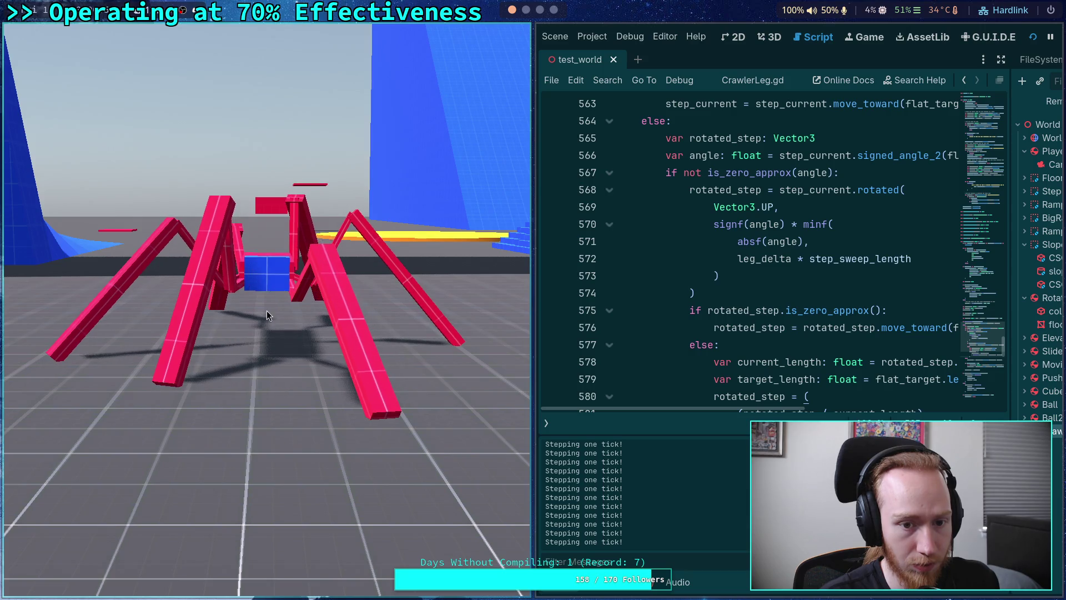
# Keep stepping the crawler tick by tick through its walk, then stop the game.
pyautogui.press('.')
pyautogui.press('.')
pyautogui.press('.')
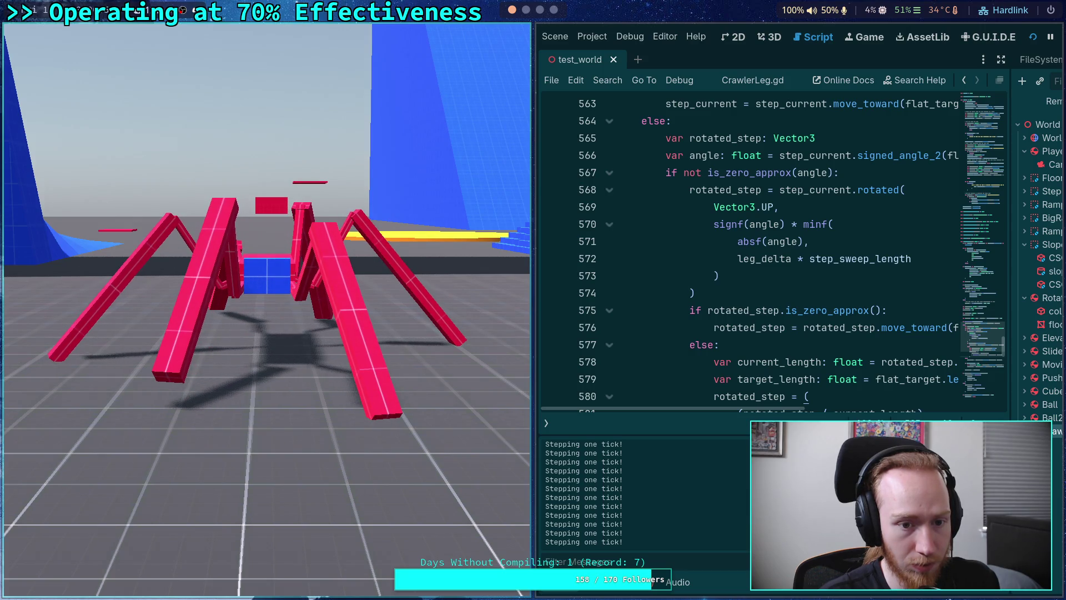
pyautogui.press('.')
pyautogui.press('.')
pyautogui.press('.')
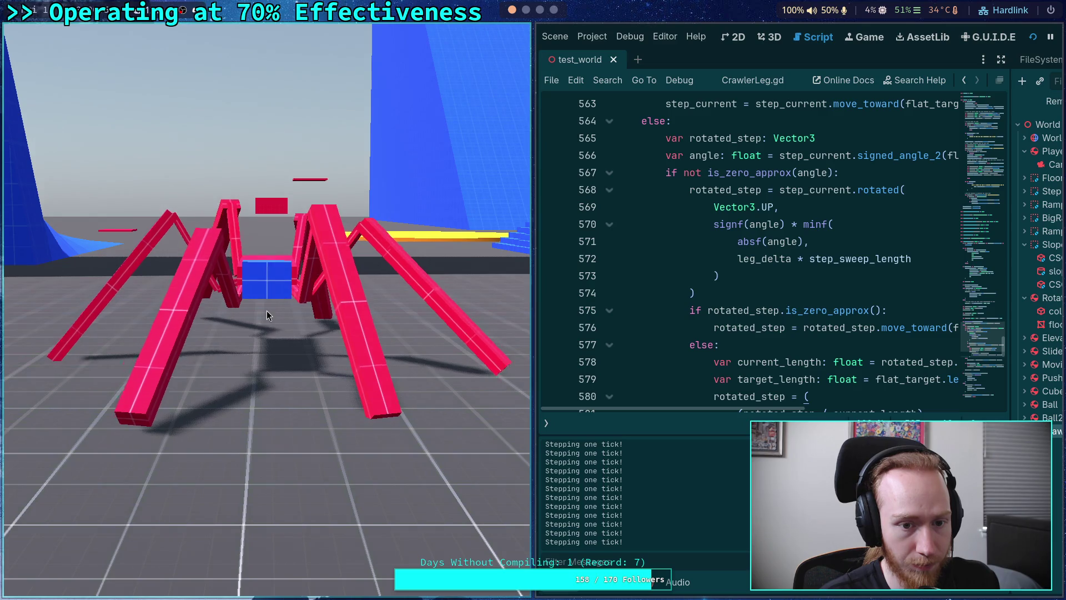
pyautogui.press('.')
pyautogui.press('.')
pyautogui.press('.')
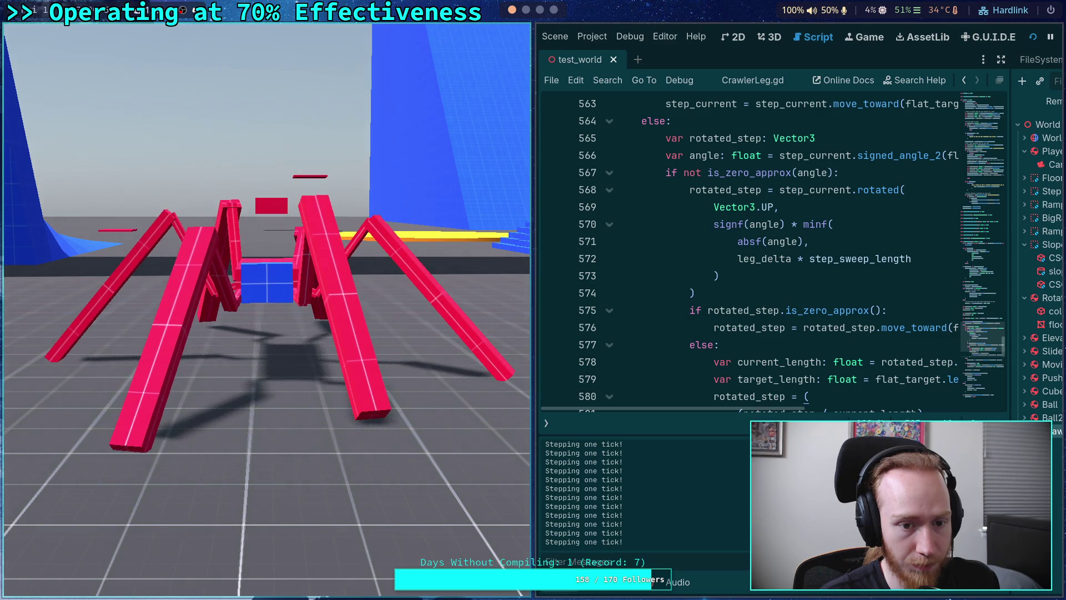
pyautogui.press('.')
pyautogui.press('.')
pyautogui.press('.')
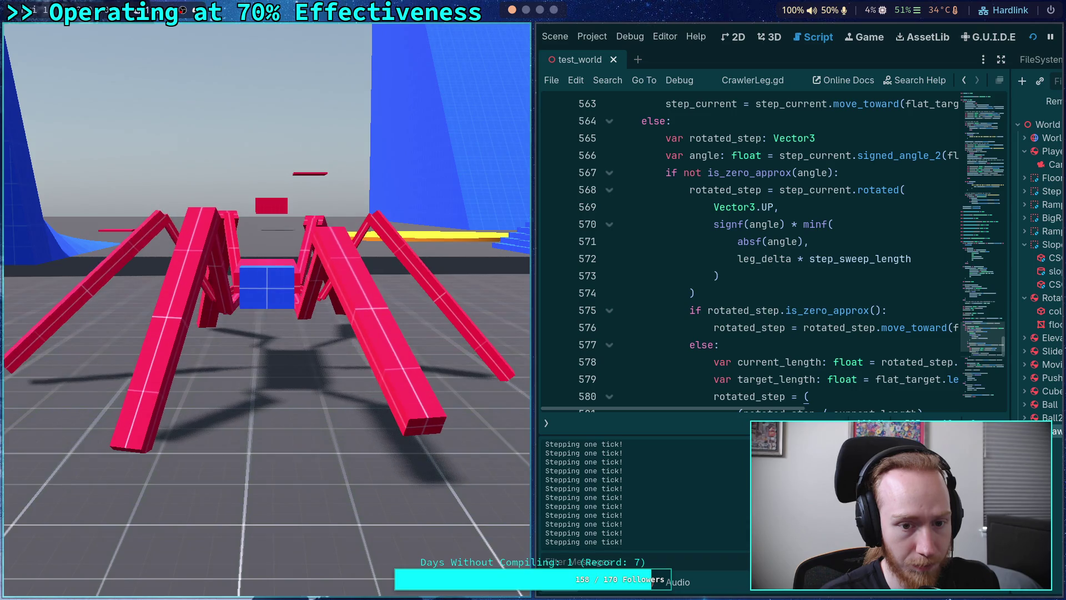
pyautogui.press('.')
pyautogui.press('.')
pyautogui.press('.')
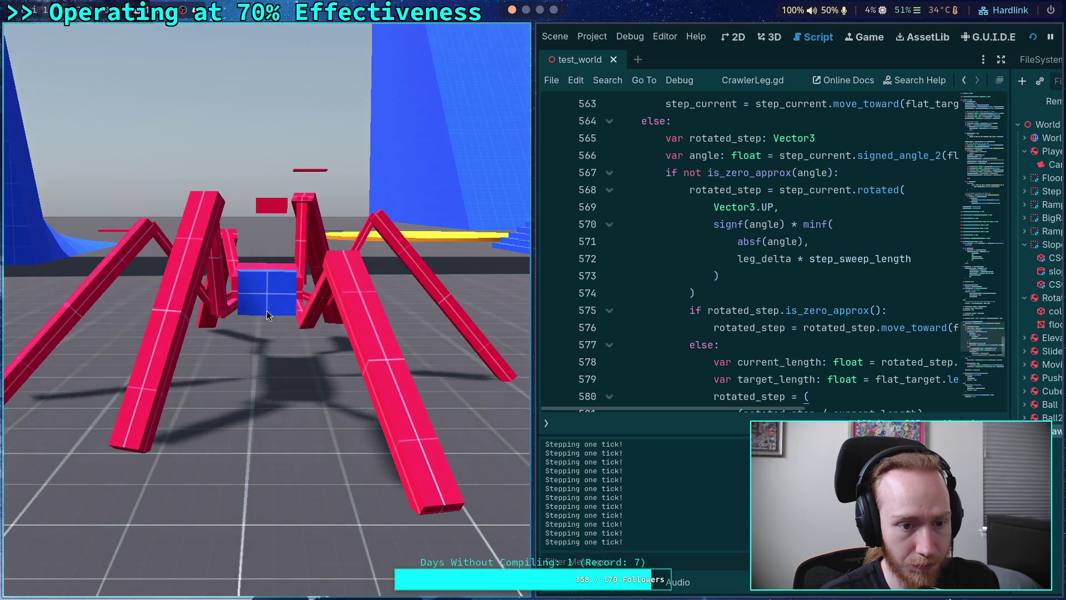
pyautogui.press('.')
pyautogui.press('.')
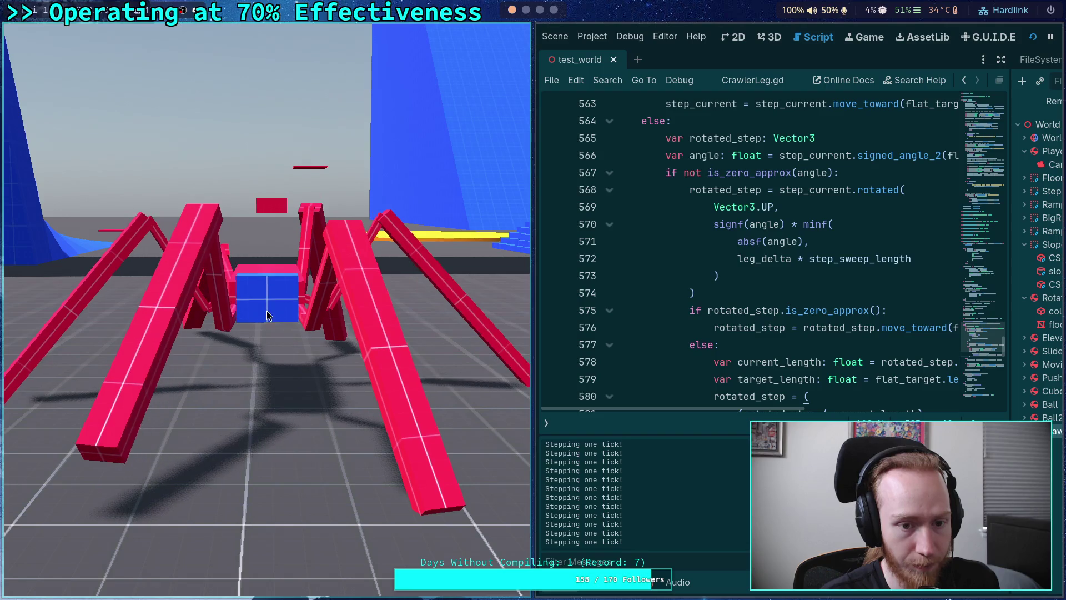
pyautogui.press('.')
pyautogui.press('.')
pyautogui.press('.')
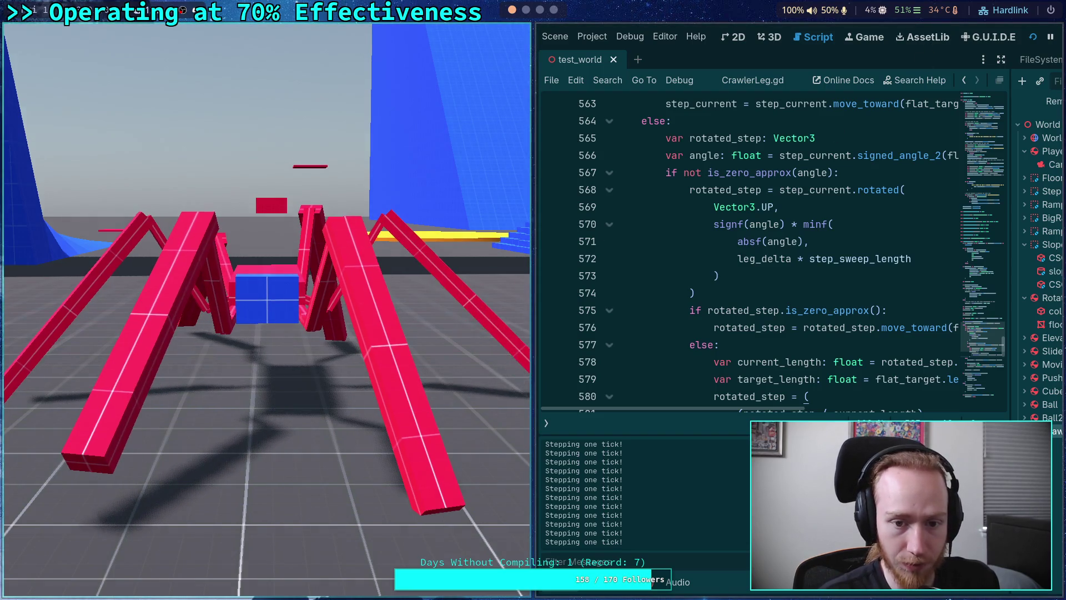
pyautogui.press('.')
pyautogui.press('.')
pyautogui.press('.')
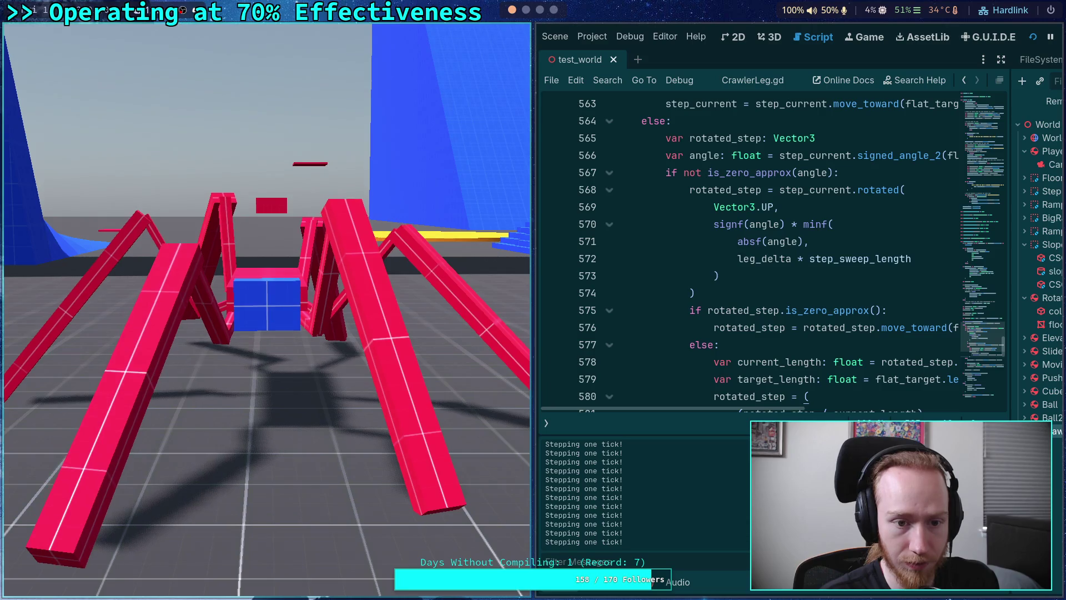
pyautogui.press('.')
pyautogui.press('.')
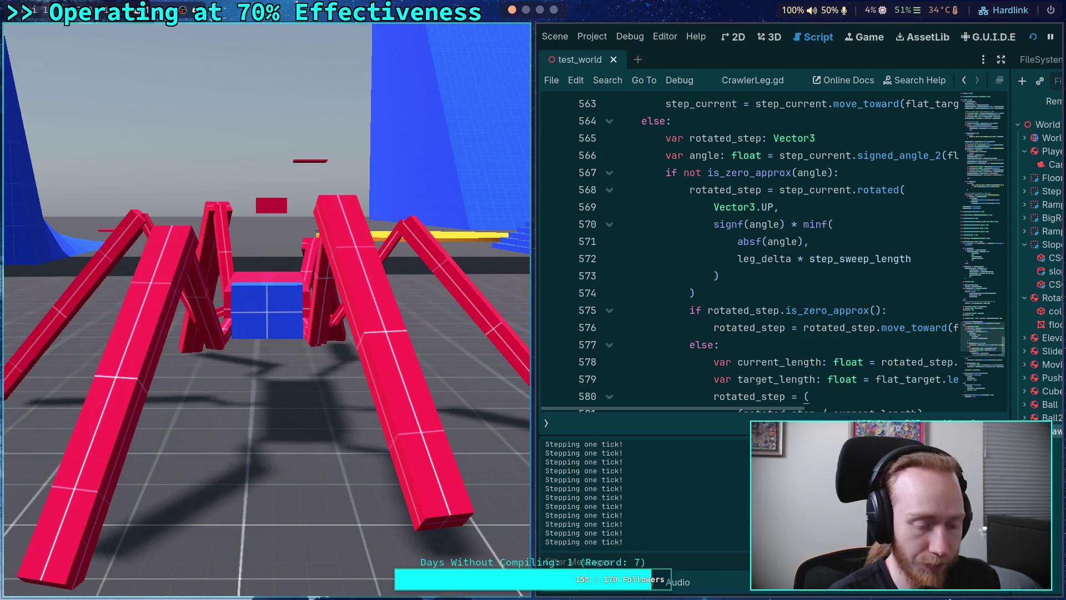
pyautogui.press('Escape')
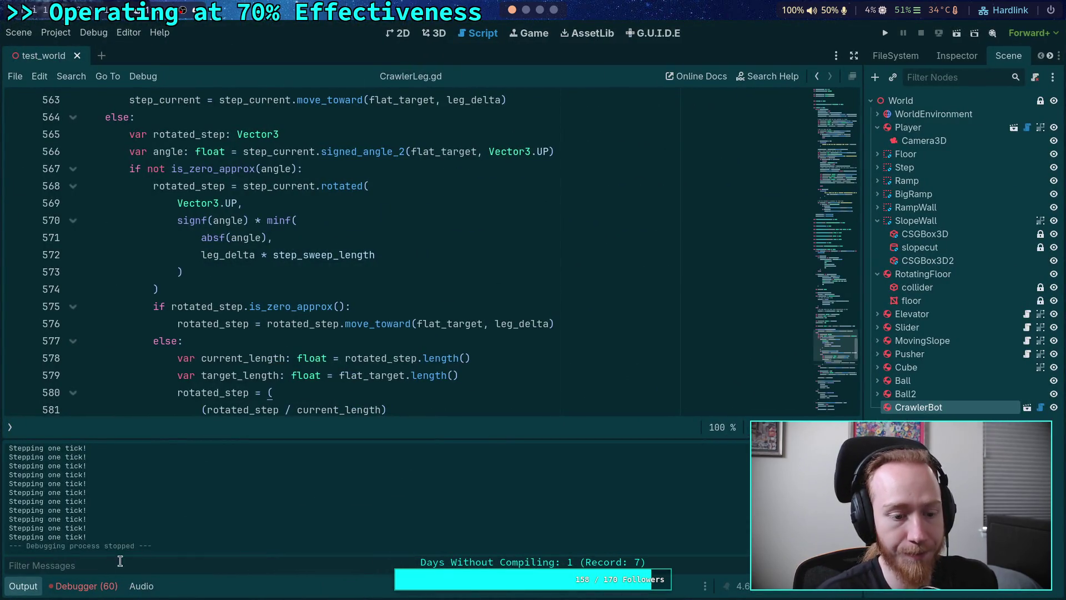
# Hide the output log and remove the stray '*' typed on line 572.
pyautogui.click(25, 586)
pyautogui.scroll(1, 230, 355)
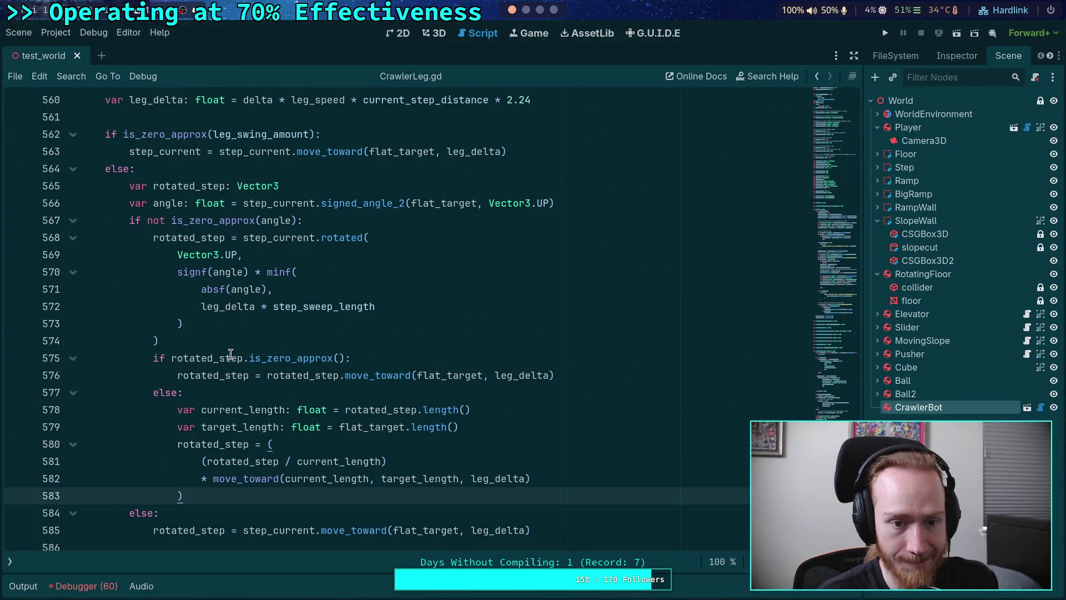
pyautogui.scroll(1, 300, 309)
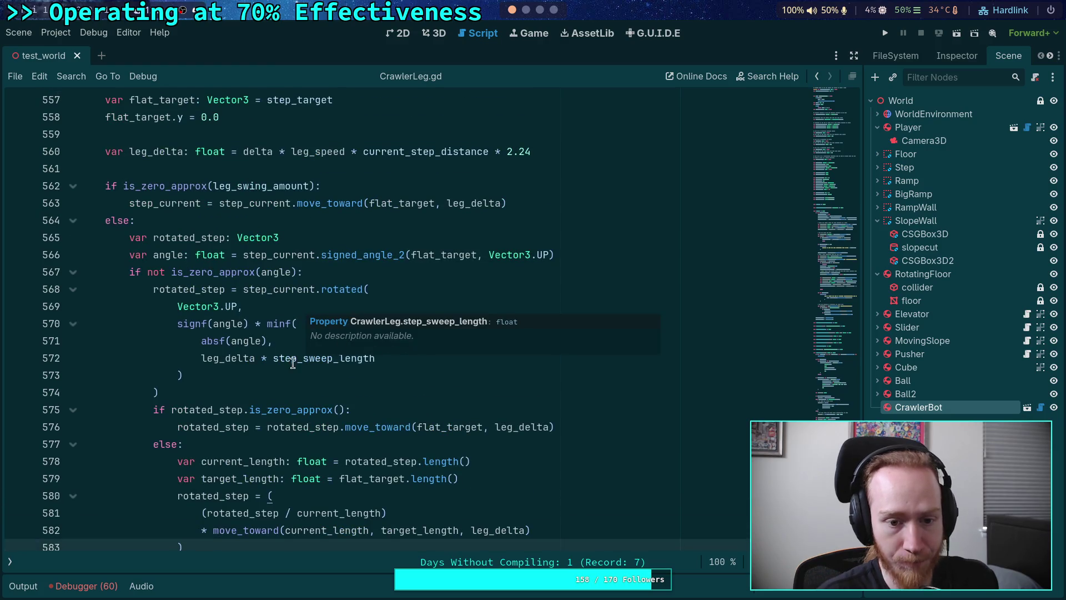
pyautogui.click(267, 358)
pyautogui.write('*')
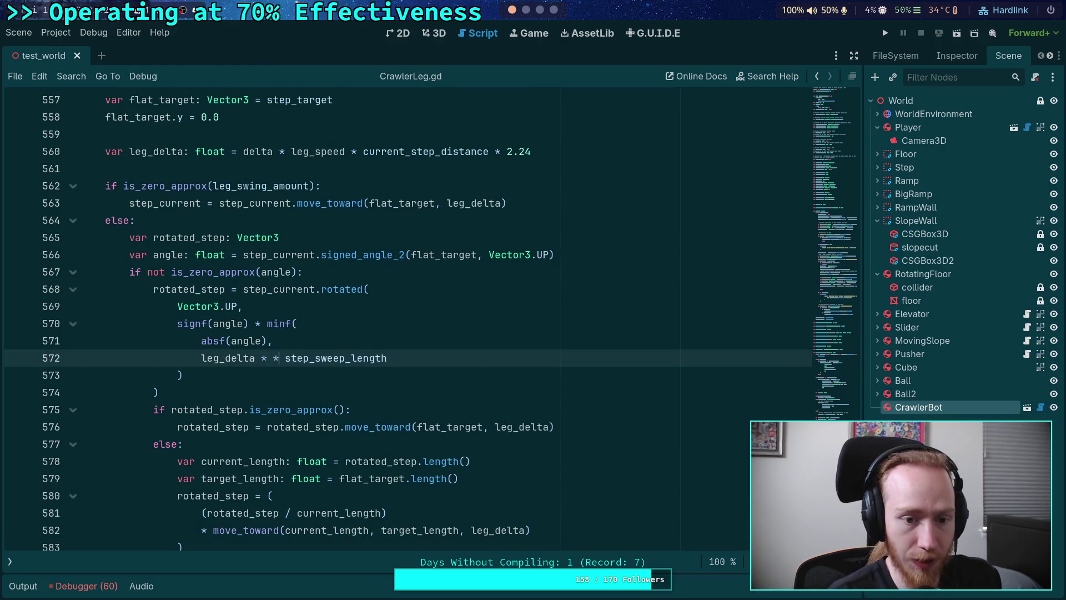
pyautogui.press('BackSpace')
pyautogui.press('BackSpace')
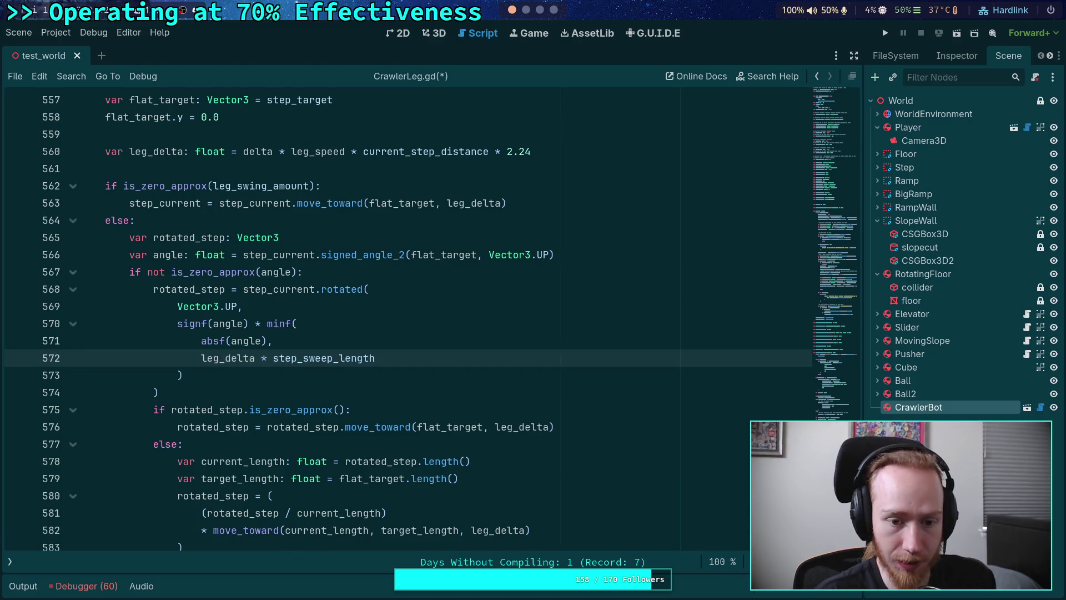
# Scroll up to setup() and place the cursor before step_distance on line 215.
pyautogui.doubleClick(359, 360)
pyautogui.scroll(12, 359, 360)
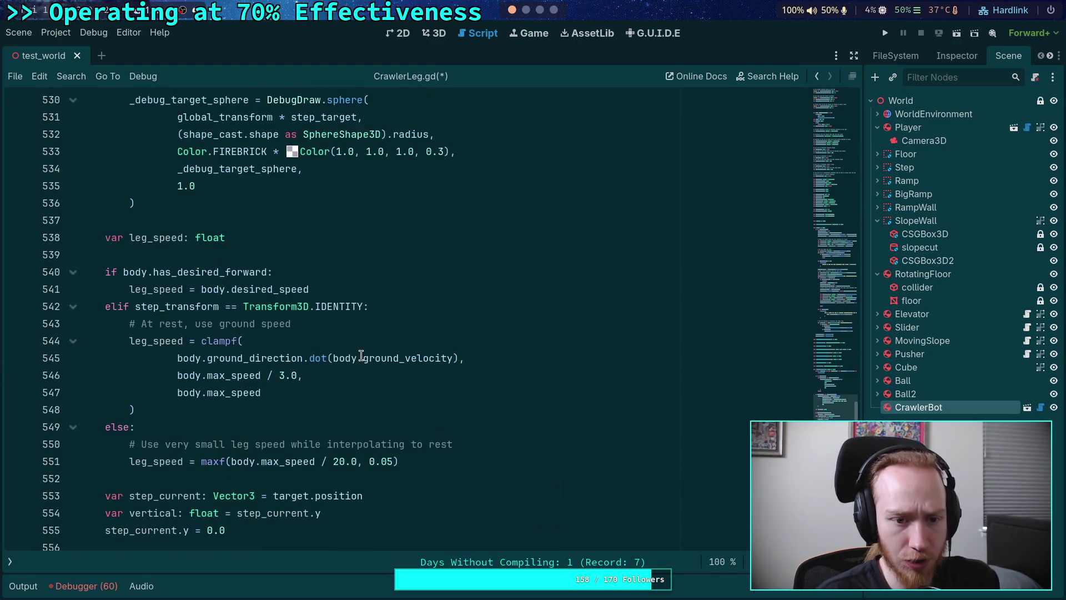
pyautogui.scroll(15, 361, 356)
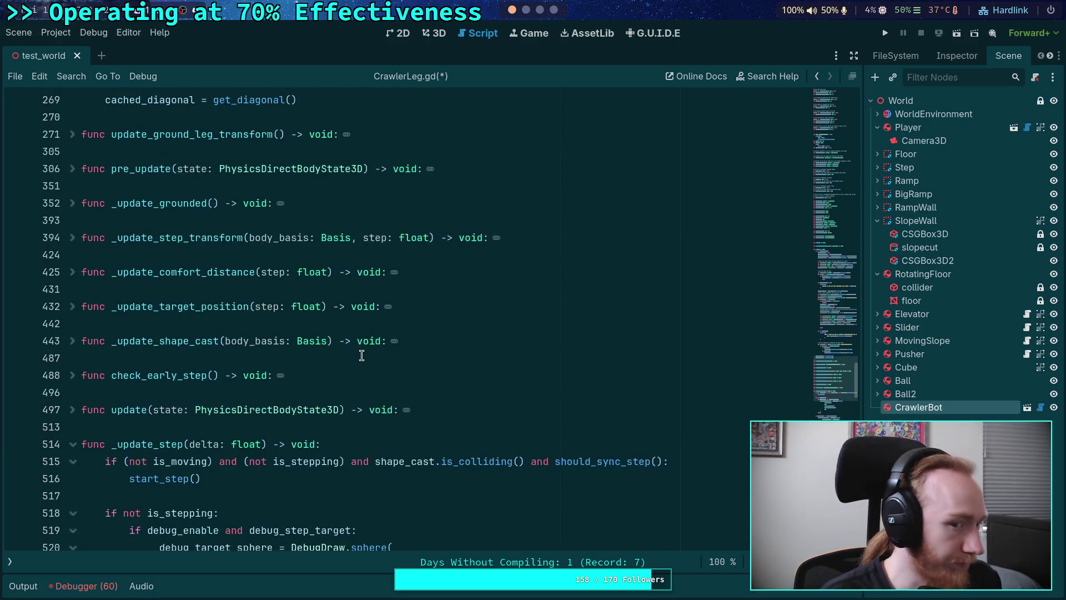
pyautogui.scroll(15, 373, 359)
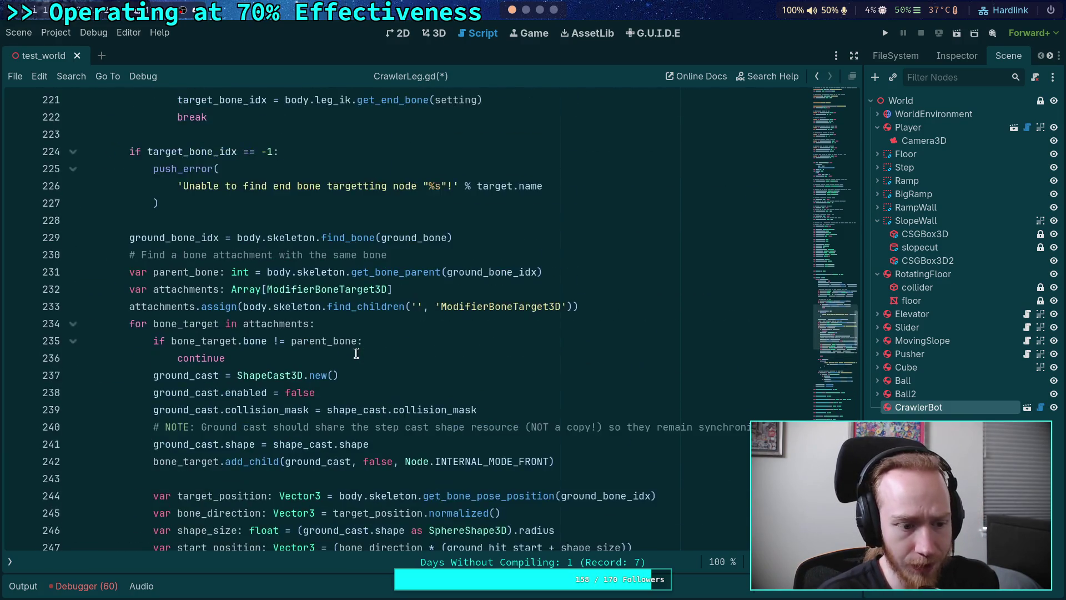
pyautogui.click(429, 358)
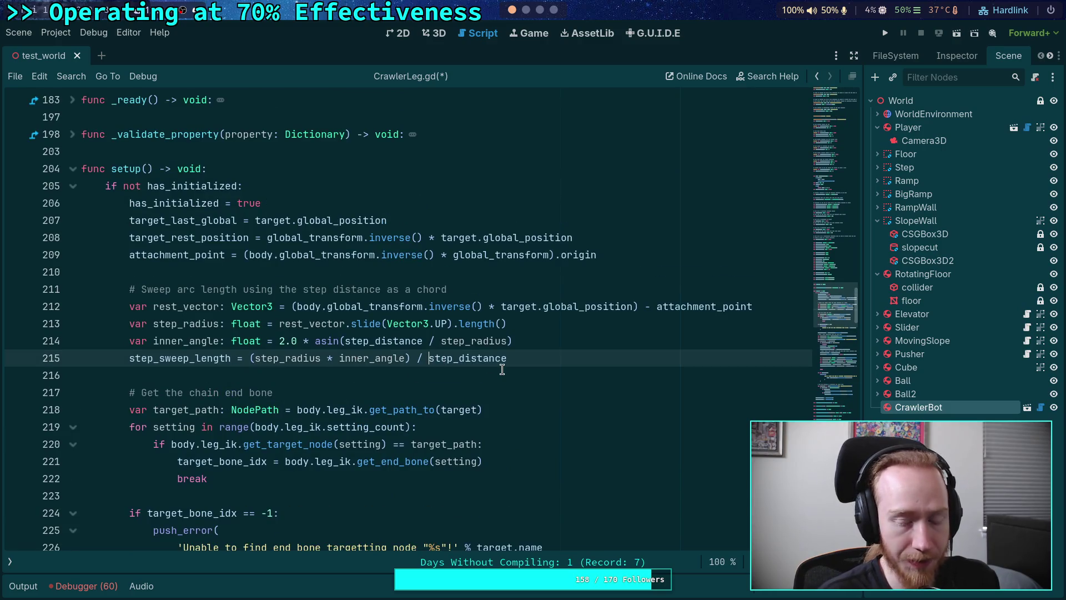
# Make line 215 divide by (2.0 * step_distance), save, and test-run then stop the crawler.
pyautogui.write('(2.0 * ')
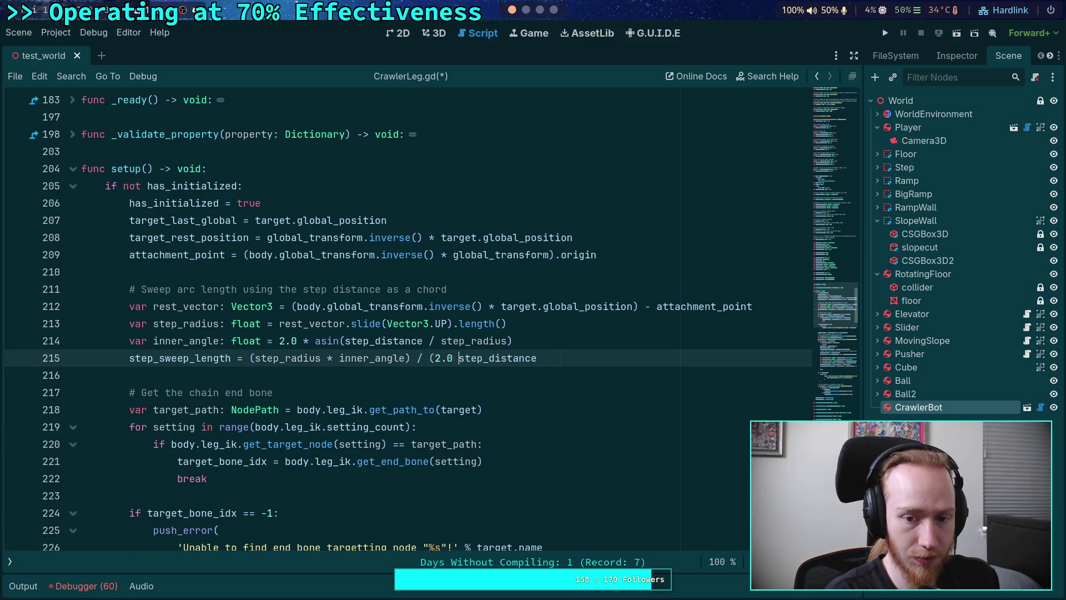
pyautogui.write(')')
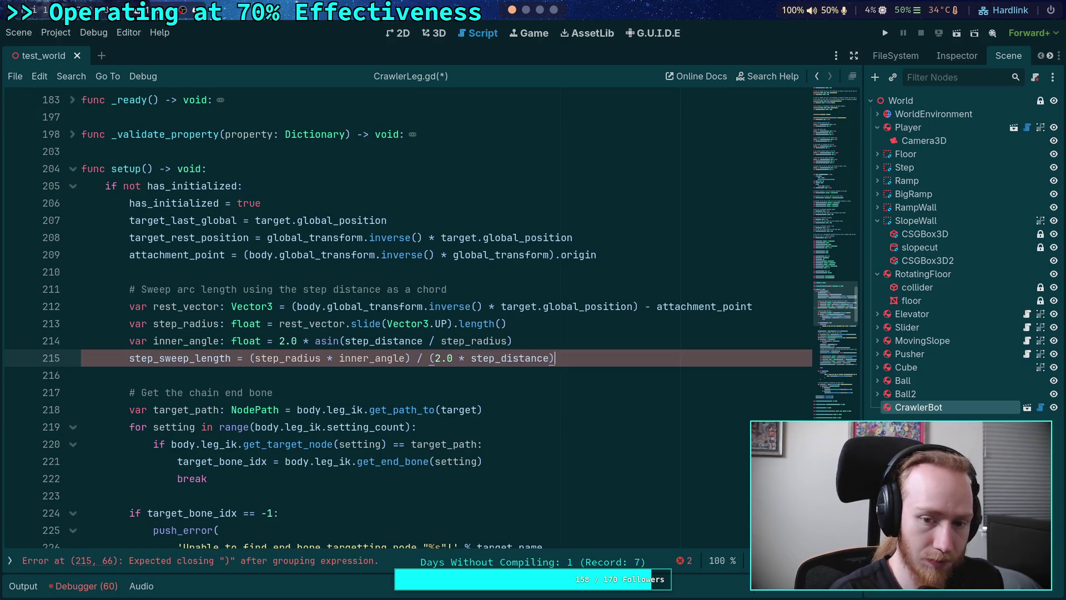
pyautogui.hotkey('ctrl', 's')
pyautogui.press('F5')
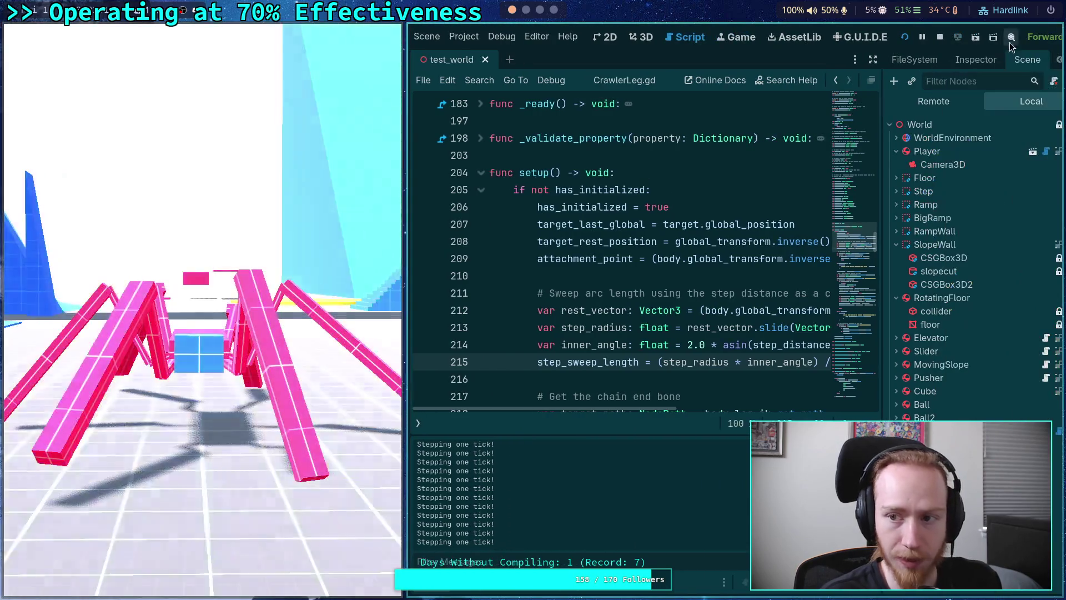
pyautogui.click(941, 42)
pyautogui.click(286, 341)
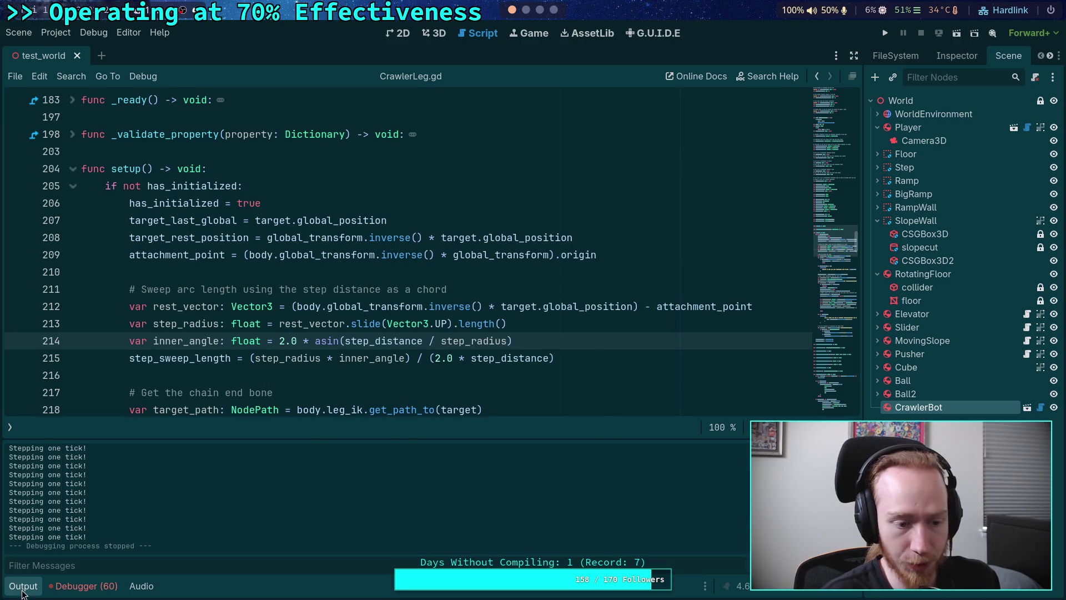
# Change leg_swing_amount on line 66 from 0.5 to 1.0 and launch the game.
pyautogui.click(23, 589)
pyautogui.scroll(20, 478, 390)
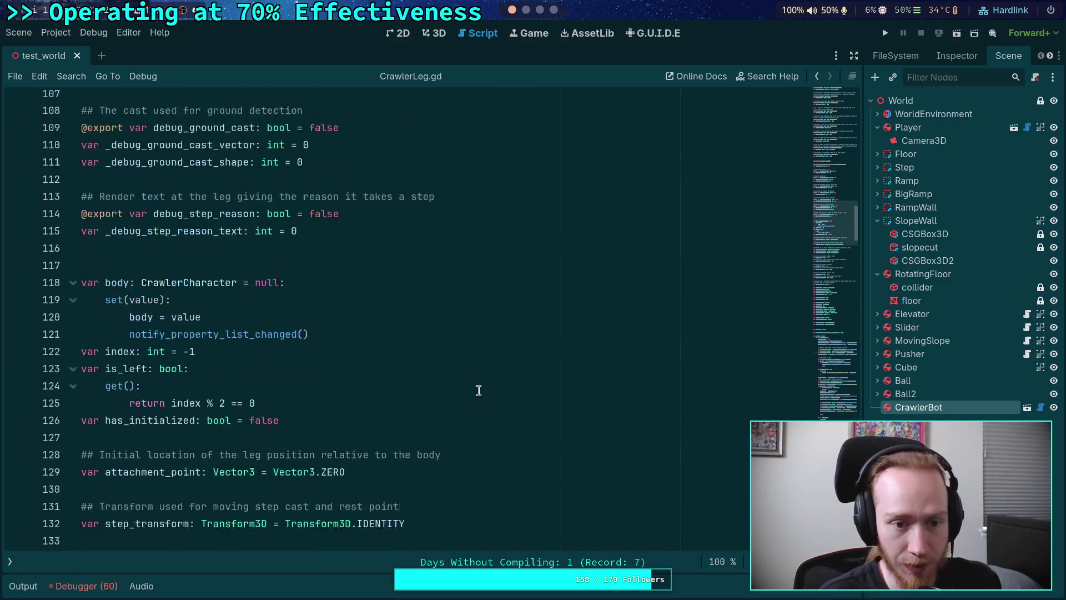
pyautogui.scroll(15, 479, 391)
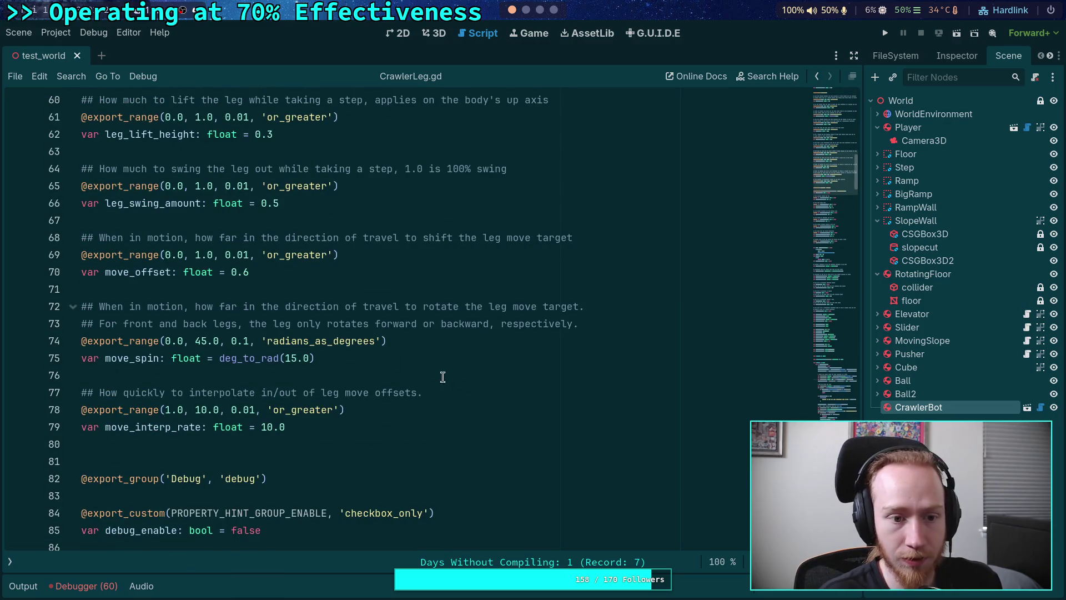
pyautogui.scroll(1, 269, 286)
pyautogui.moveTo(279, 256); pyautogui.dragTo(262, 258)
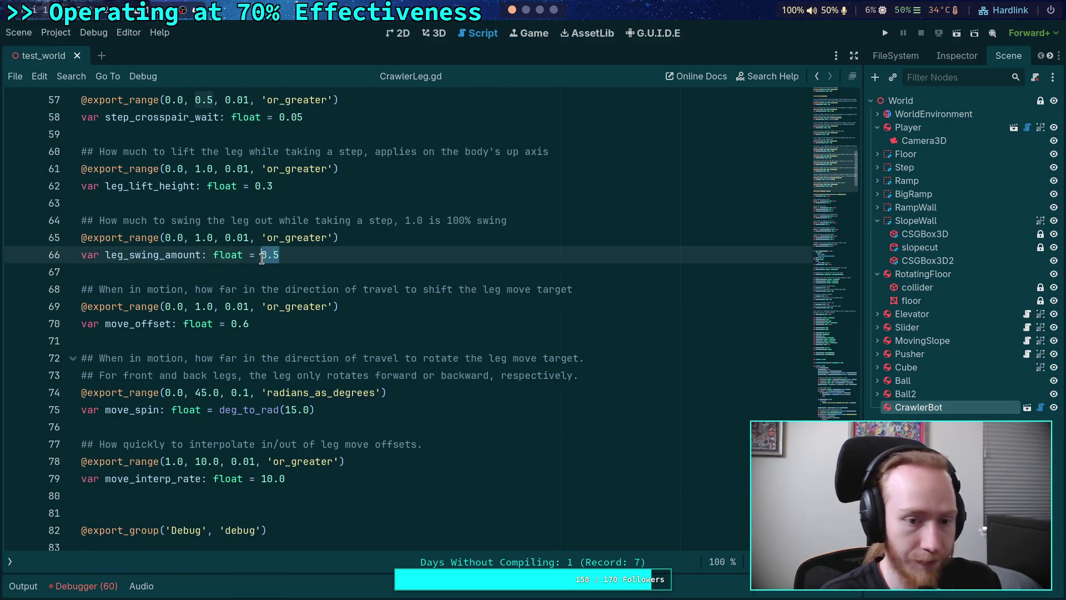
pyautogui.write('1,0')
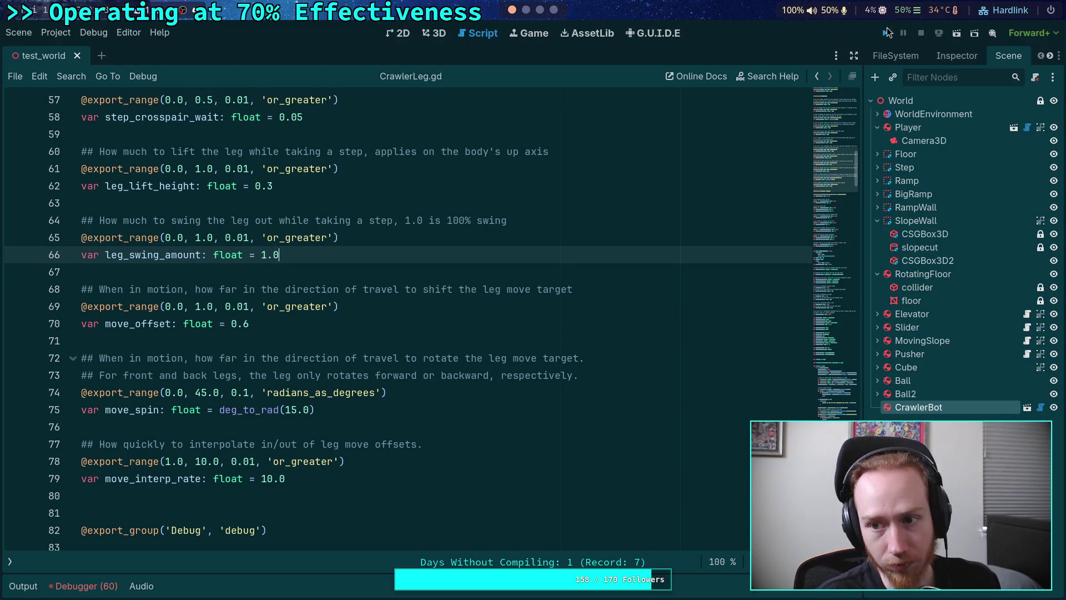
pyautogui.click(887, 30)
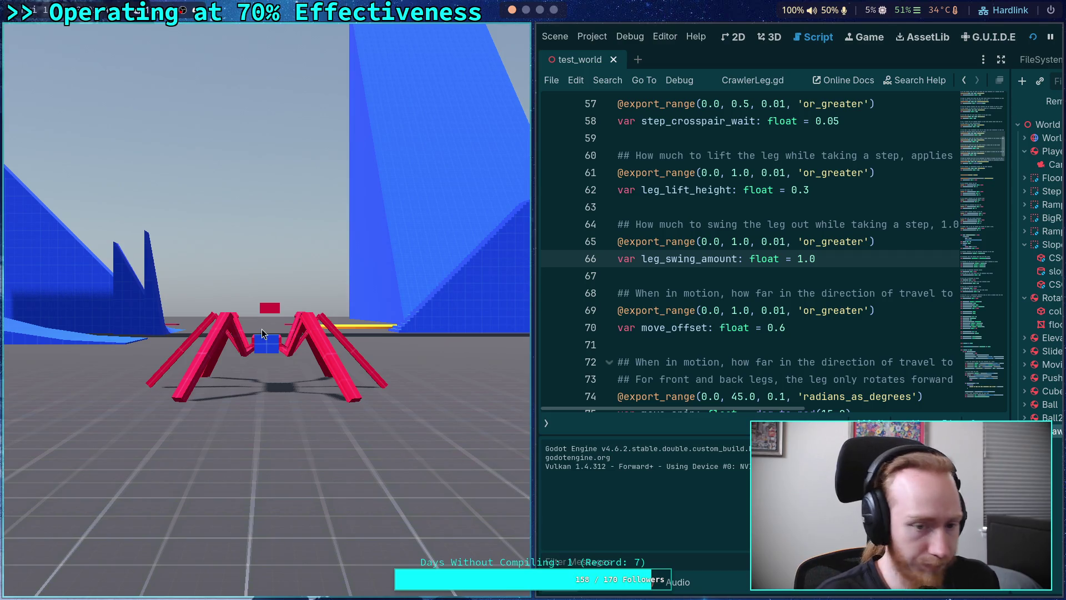
# Advance the paused crawler simulation seven ticks to watch its walk.
pyautogui.press('.')
pyautogui.press('.')
pyautogui.press('.')
pyautogui.press('.')
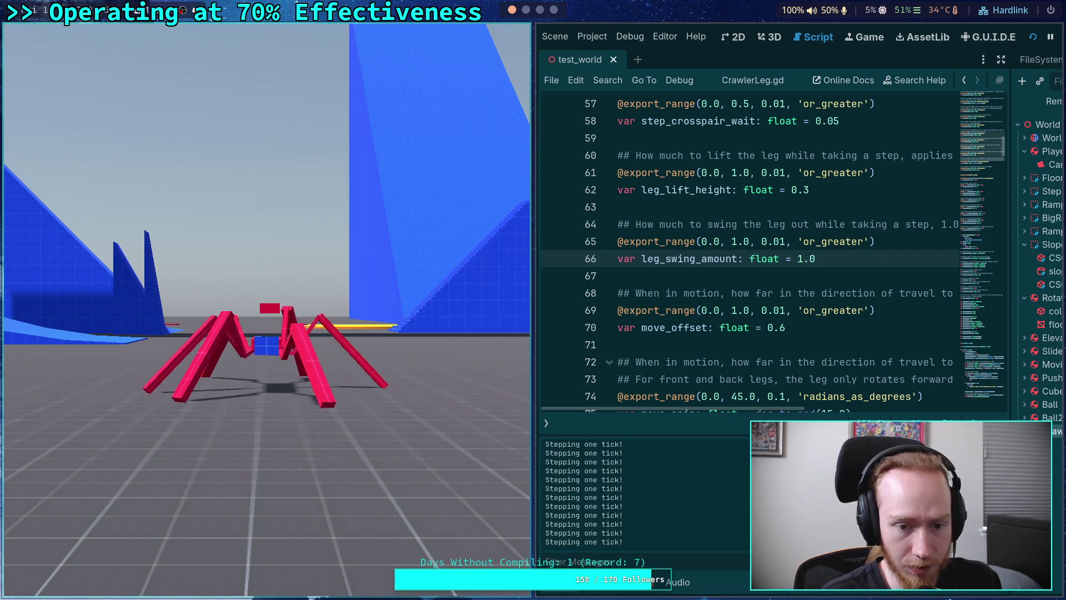
pyautogui.press('.')
pyautogui.press('.')
pyautogui.press('.')
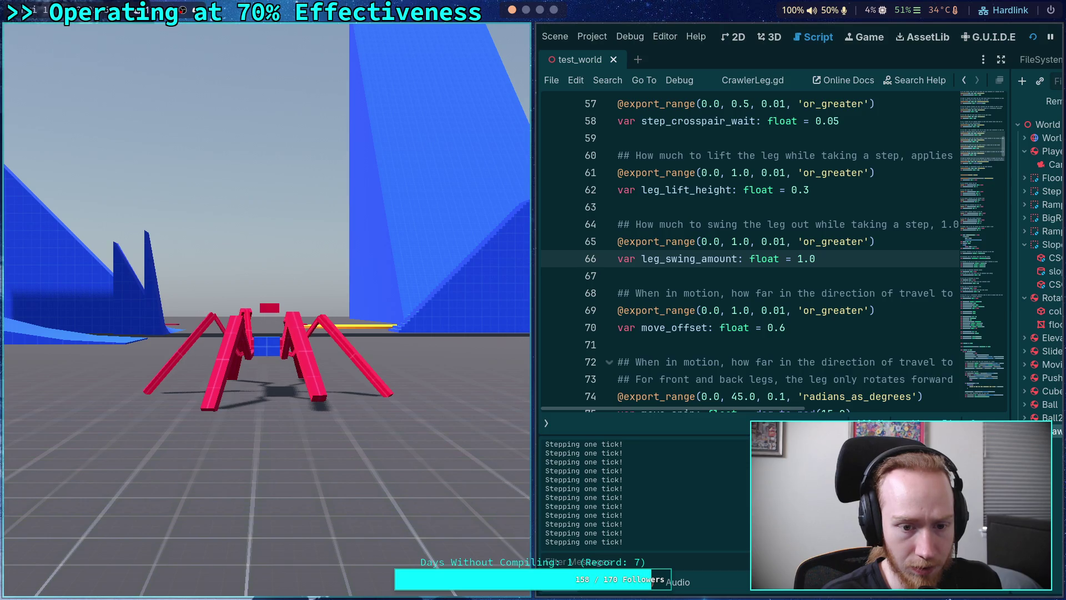
pyautogui.press('.')
pyautogui.press('.')
pyautogui.press('.')
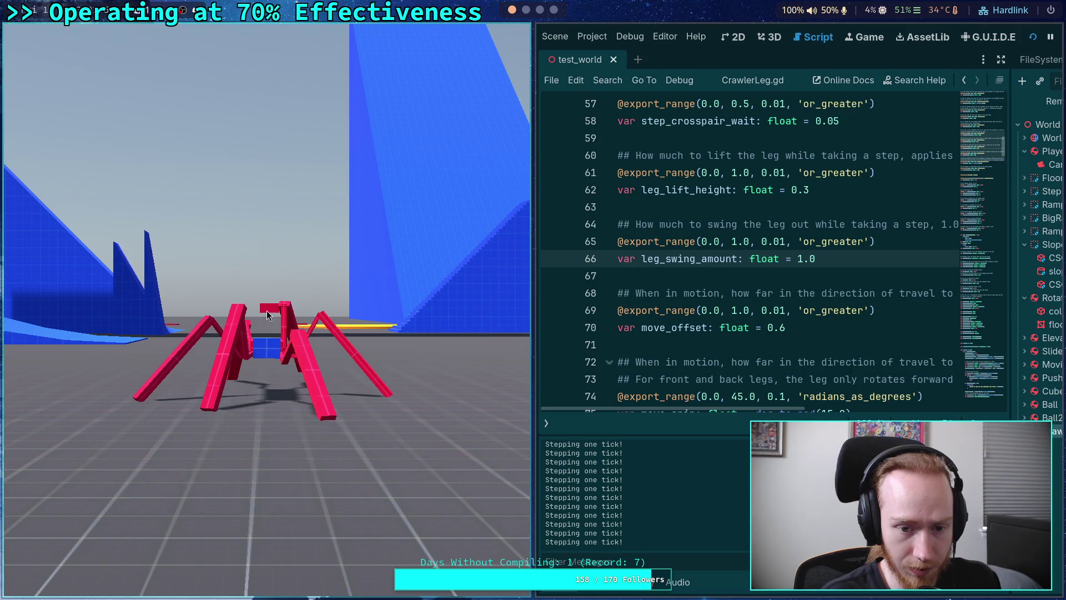
pyautogui.press('.')
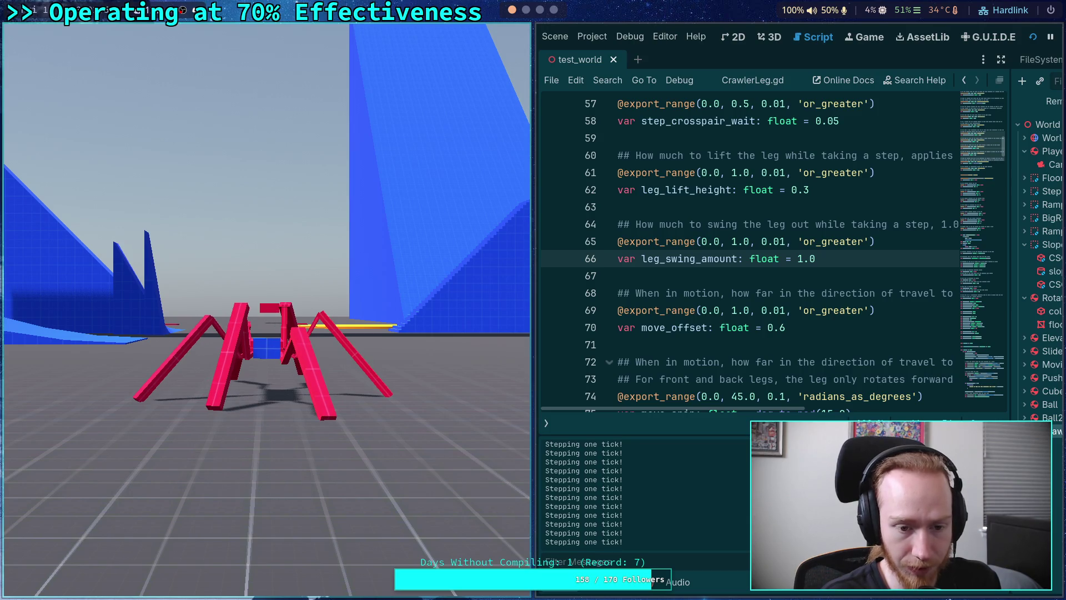
pyautogui.press('.')
pyautogui.press('.')
pyautogui.press('.')
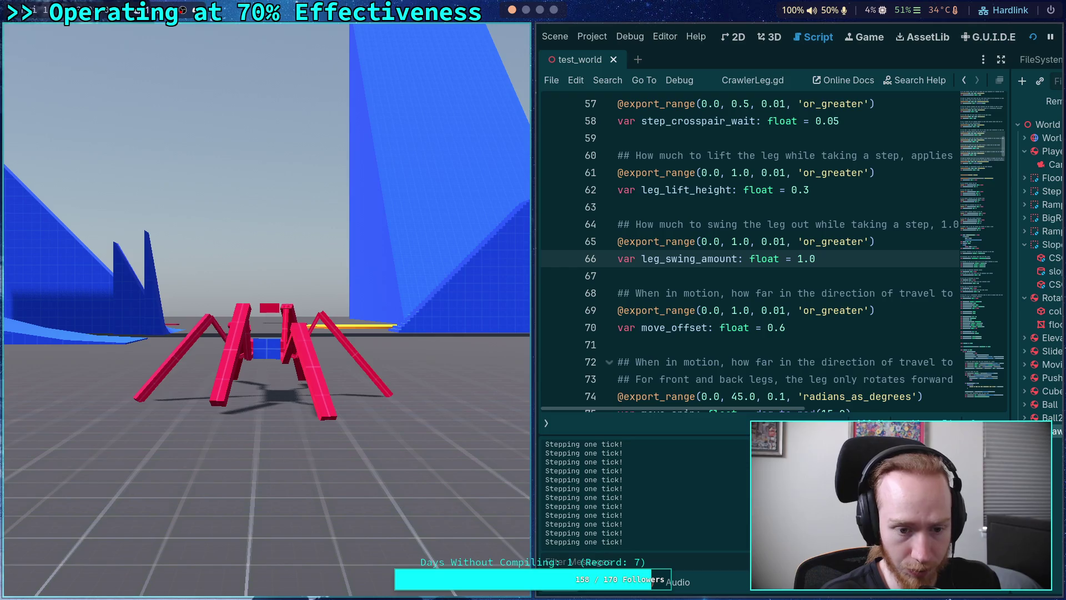
pyautogui.press('.')
pyautogui.press('.')
pyautogui.press('.')
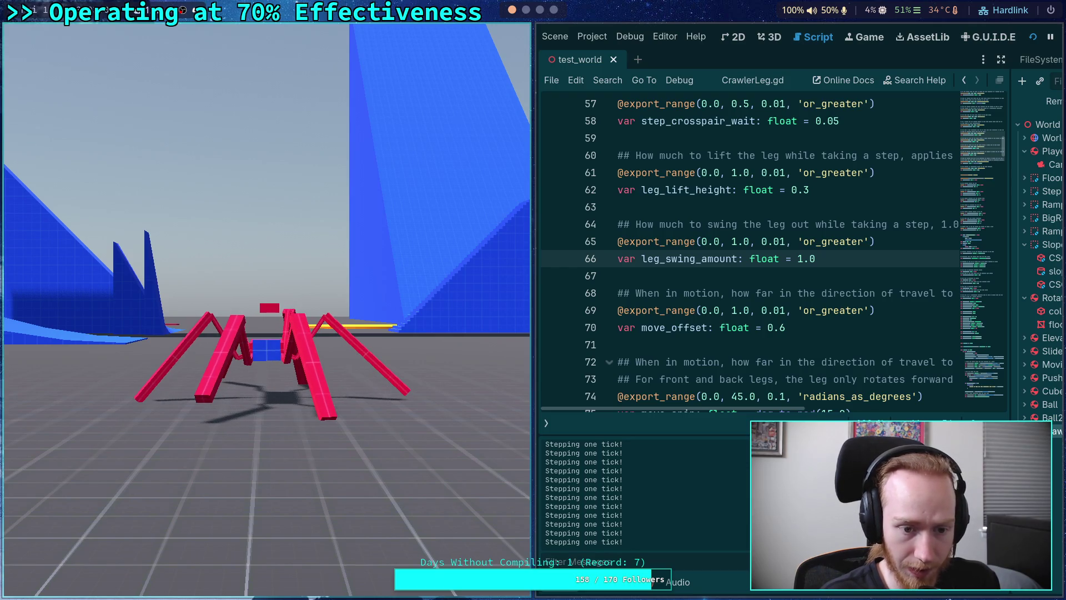
pyautogui.press('.')
pyautogui.press('.')
pyautogui.press('.')
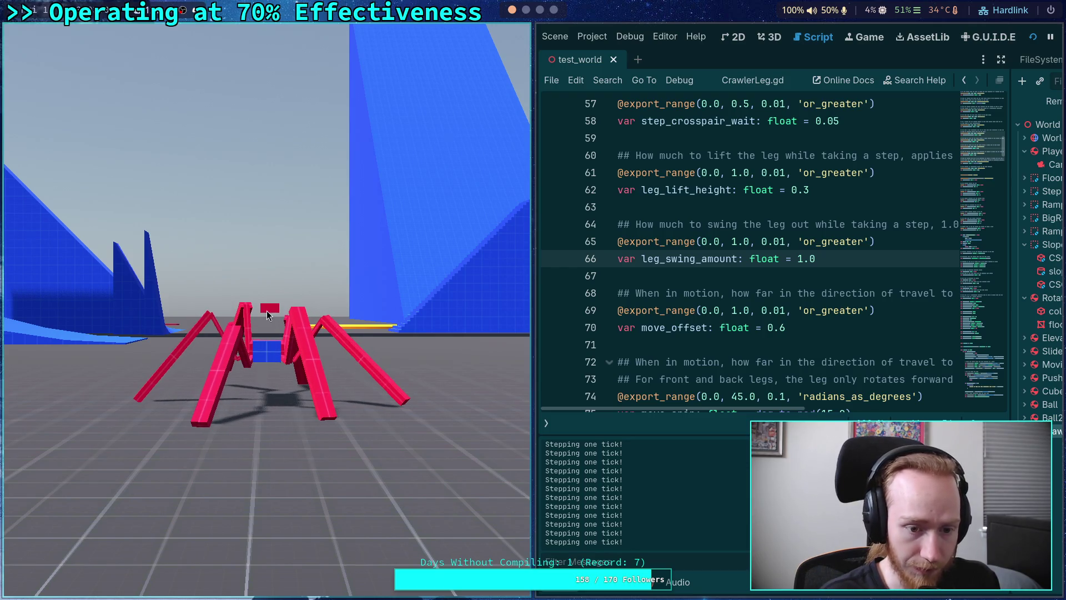
# Step five more ticks, stop the game, and hide the output log.
pyautogui.press('.')
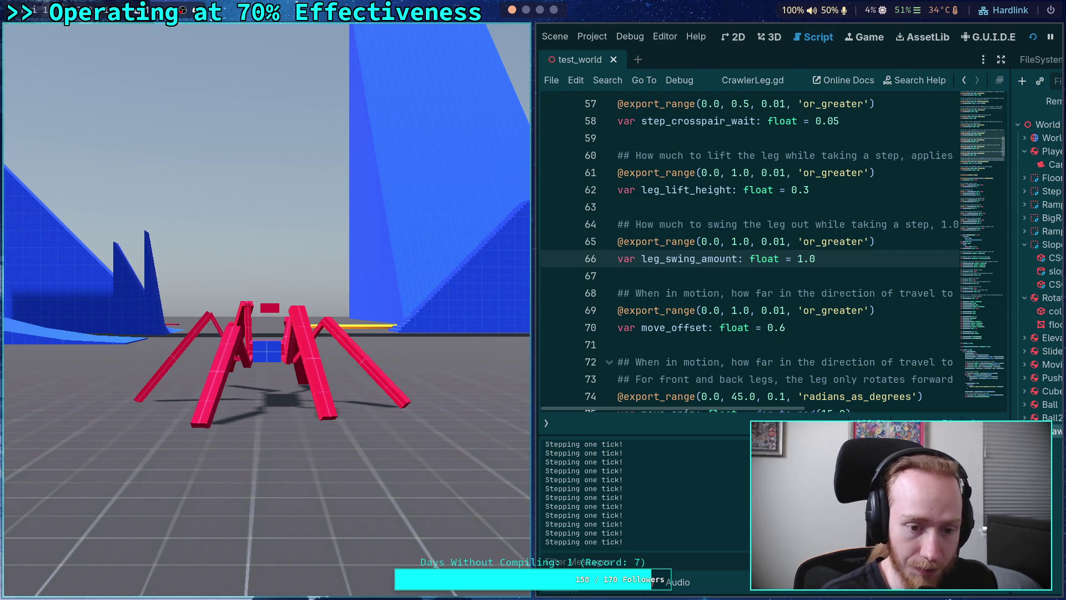
pyautogui.press('.')
pyautogui.press('.')
pyautogui.press('.')
pyautogui.press('.')
pyautogui.press('.')
pyautogui.press('.')
pyautogui.press('.')
pyautogui.press('.')
pyautogui.press('.')
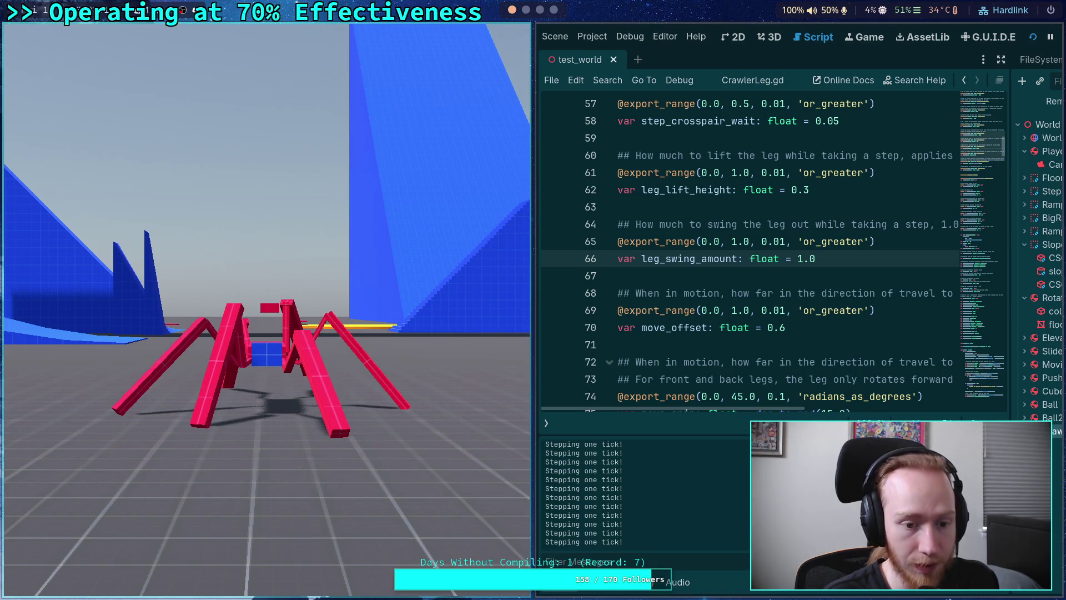
pyautogui.press('.')
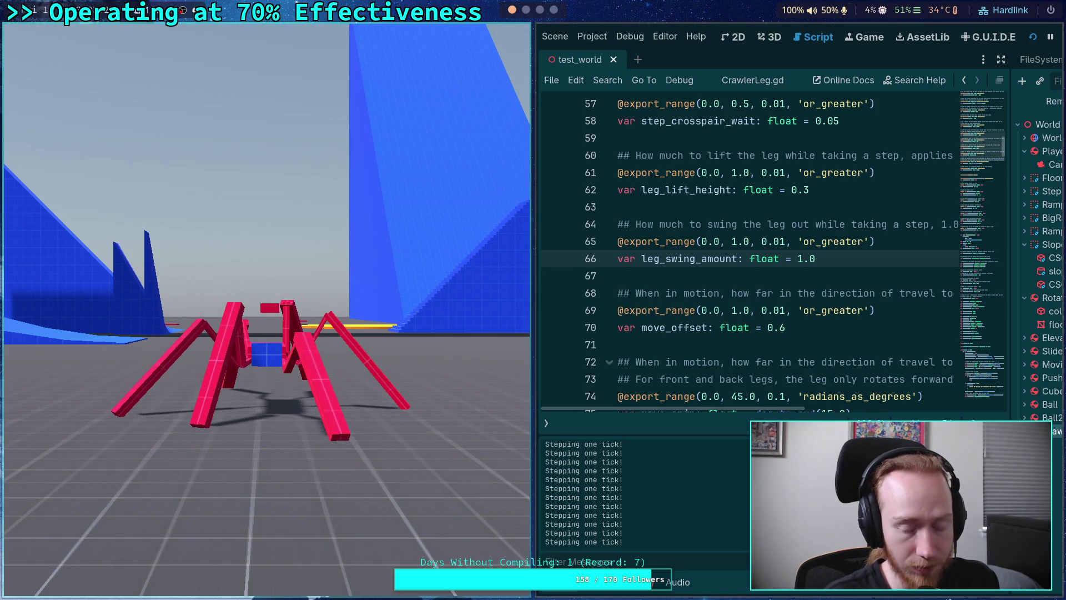
pyautogui.press('.')
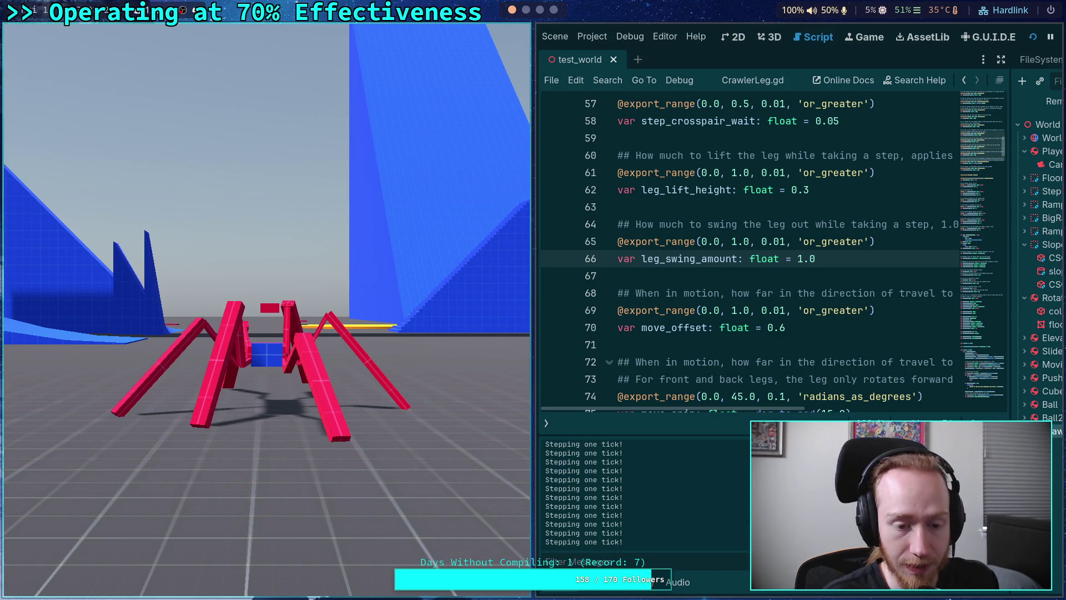
pyautogui.press('.')
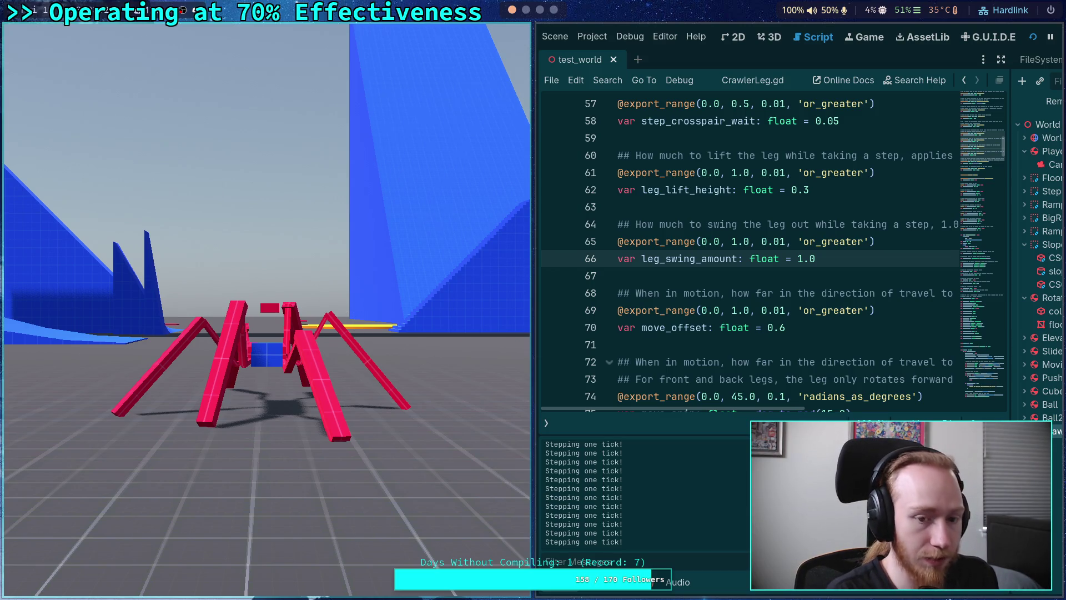
pyautogui.press('Escape')
pyautogui.hotkey('ctrl', 'j')
# Fold the is_stepping and debug_enable blocks to bring the leg_delta code near line 560 into view.
pyautogui.scroll(-15, 472, 351)
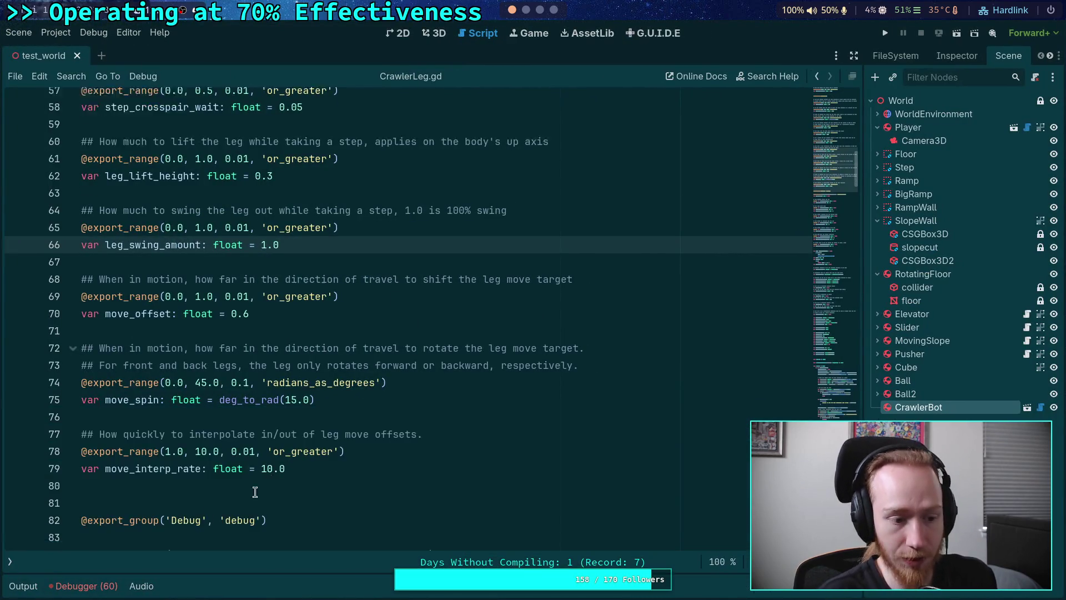
pyautogui.scroll(-20, 473, 351)
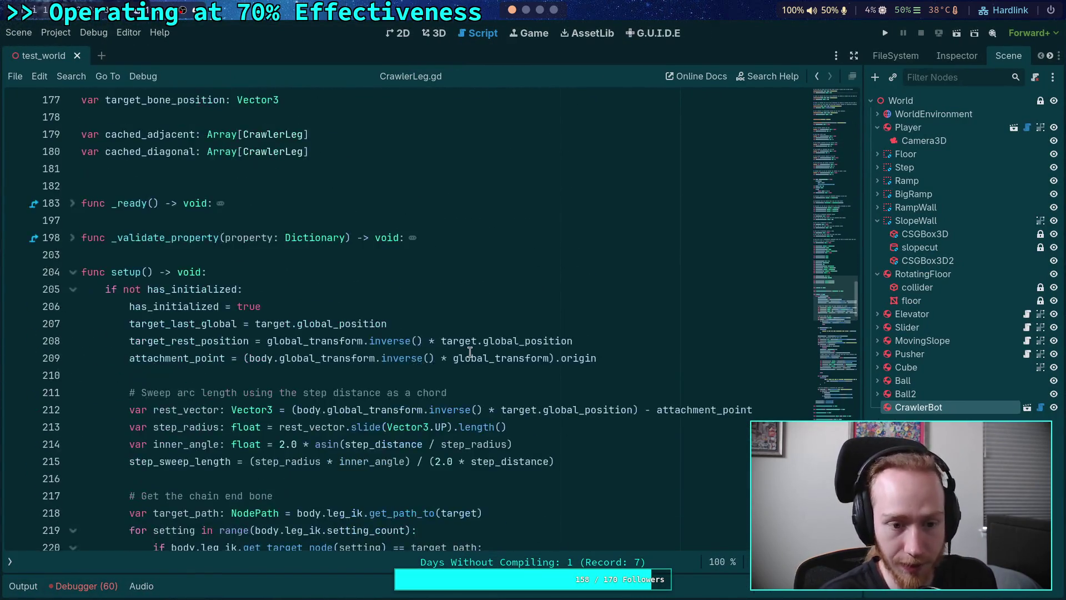
pyautogui.scroll(-20, 470, 351)
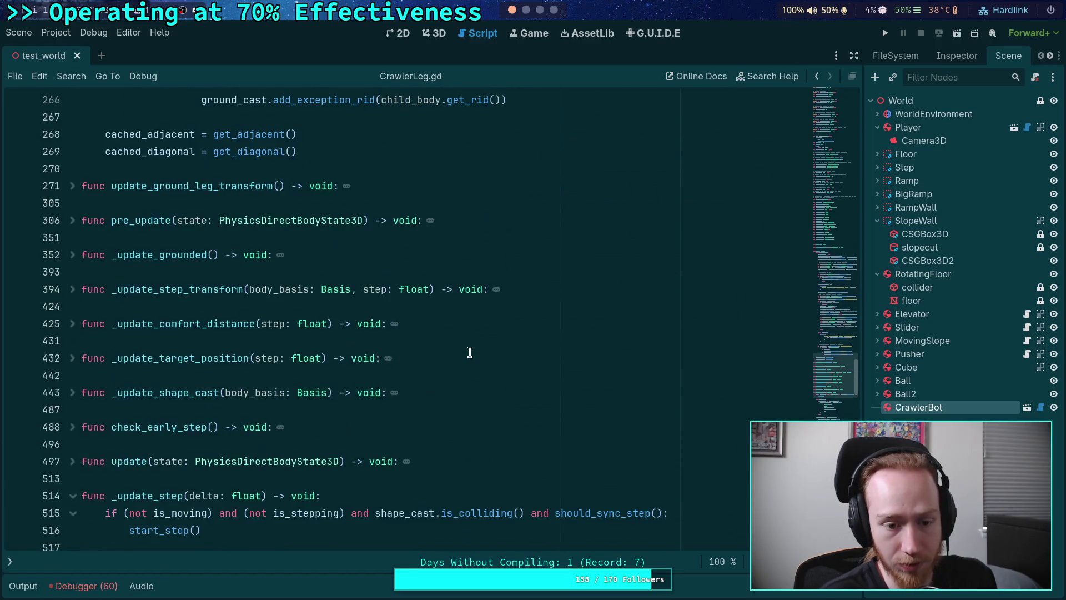
pyautogui.scroll(-3, 470, 352)
pyautogui.scroll(7, 483, 352)
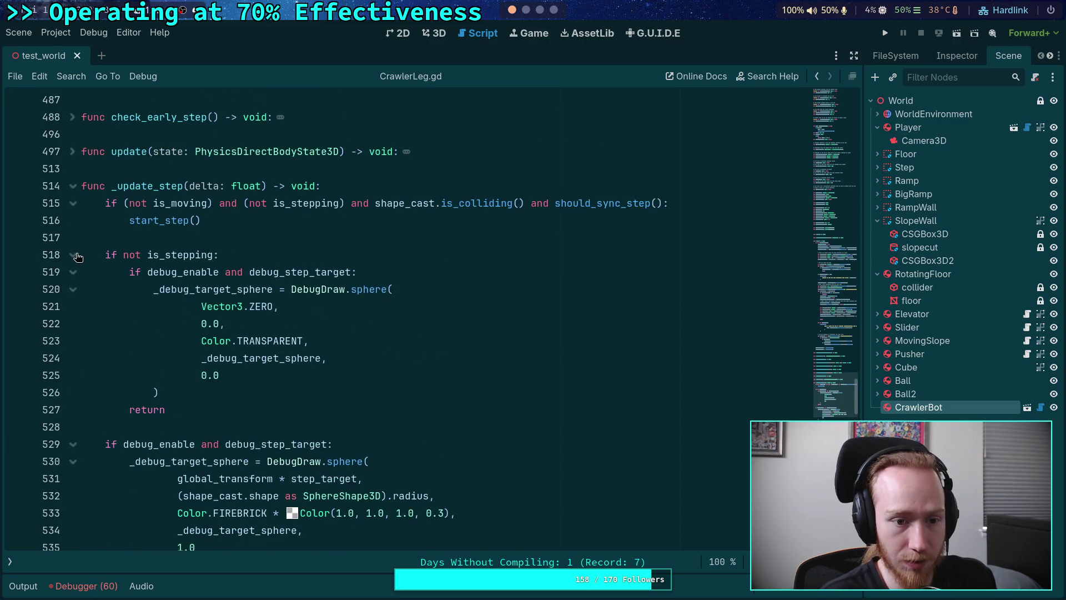
pyautogui.click(73, 254)
pyautogui.click(75, 290)
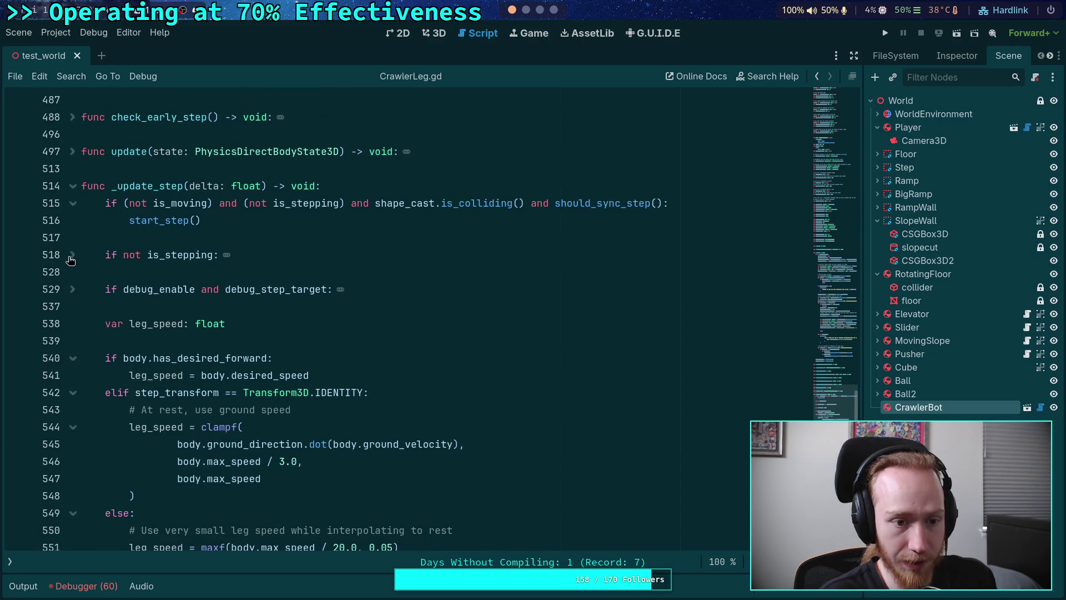
pyautogui.click(75, 257)
pyautogui.click(75, 256)
pyautogui.scroll(-5, 208, 285)
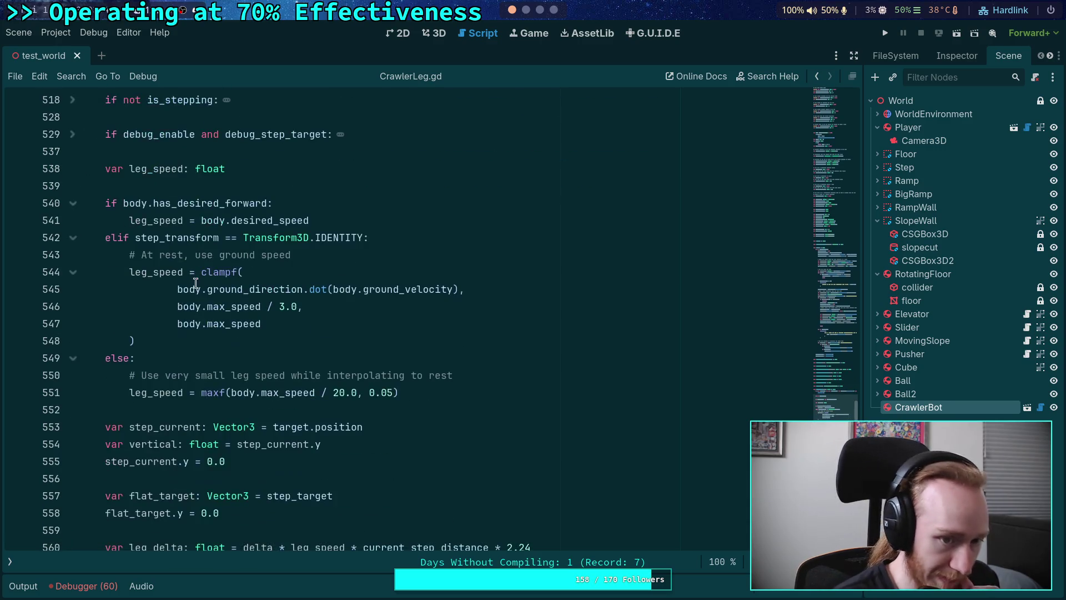
pyautogui.scroll(3, 231, 385)
pyautogui.scroll(-6, 206, 415)
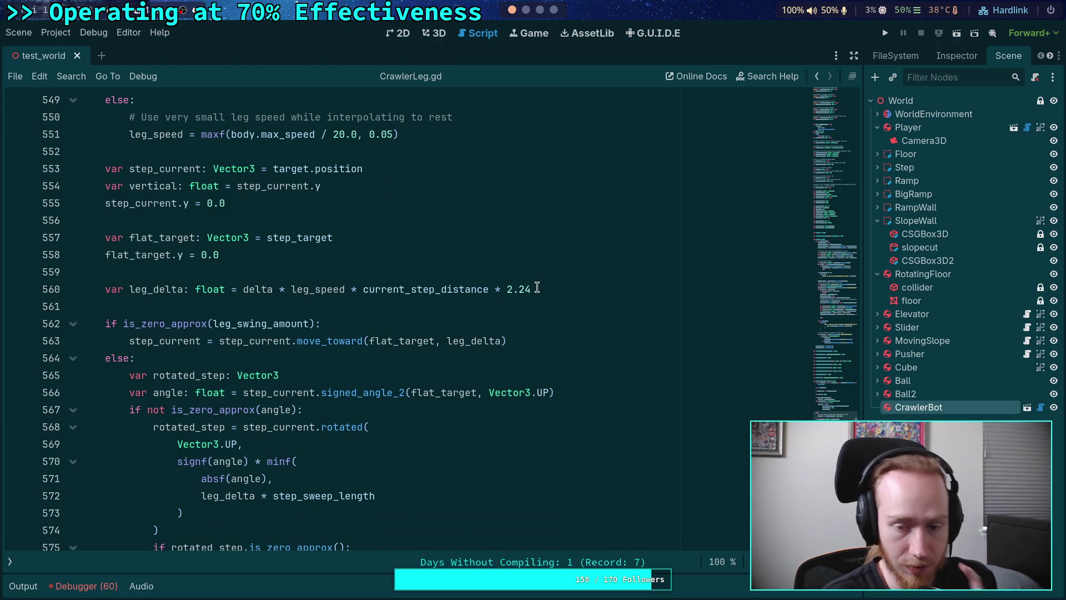
# Change the leg_delta multiplier from 2.24 to 2.0 and run the project.
pyautogui.click(538, 287)
pyautogui.doubleClick(521, 288)
pyautogui.write('0')
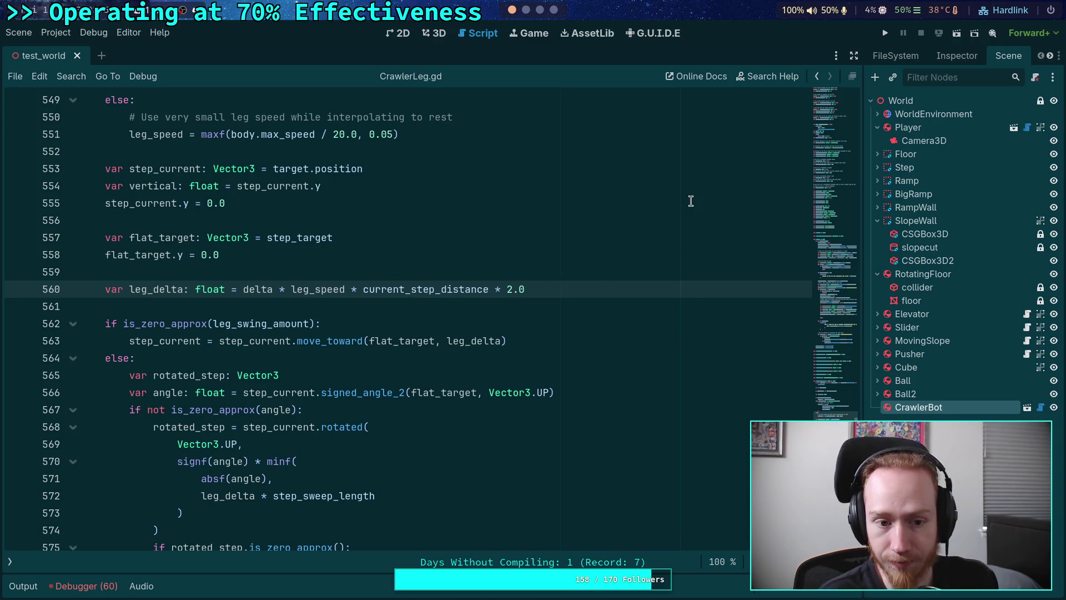
pyautogui.click(887, 35)
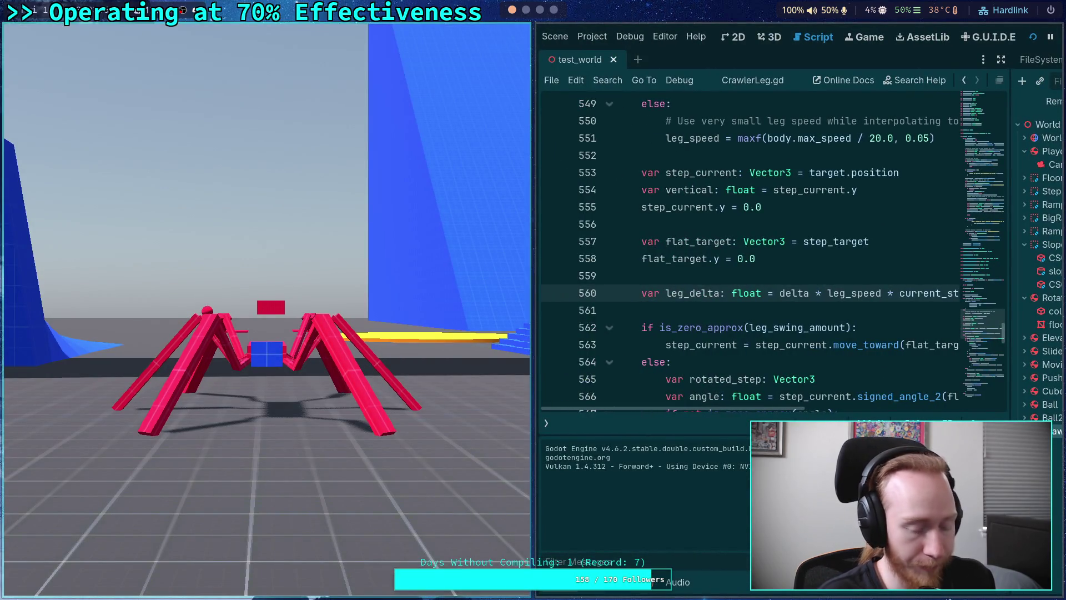
# Step the crawler four ticks in the game window to watch the full leg swing, then stop.
pyautogui.click(266, 311)
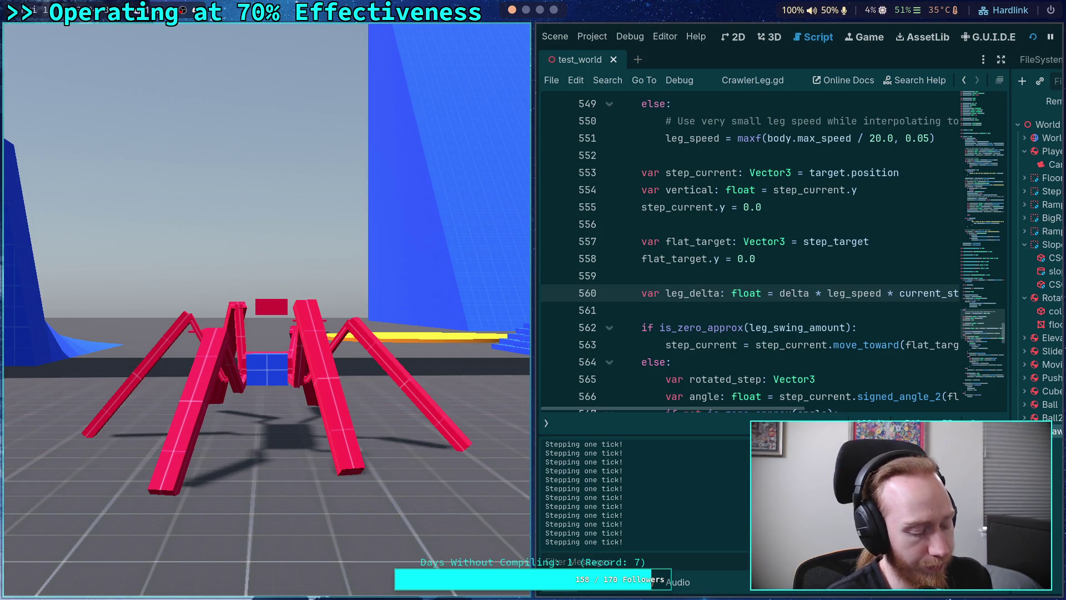
pyautogui.press('.')
pyautogui.press('.')
pyautogui.press('.')
pyautogui.press('.')
pyautogui.press('.')
pyautogui.press('.')
pyautogui.press('.')
pyautogui.press('.')
pyautogui.press('.')
pyautogui.press('.')
pyautogui.press('.')
pyautogui.press('.')
pyautogui.press('.')
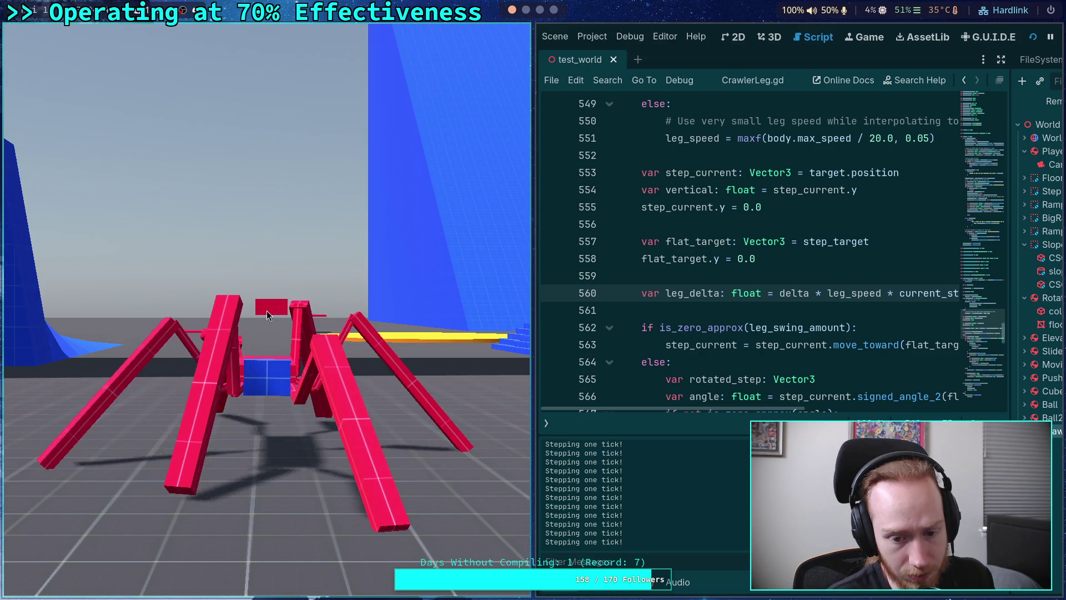
pyautogui.press('.')
pyautogui.press('.')
pyautogui.press('.')
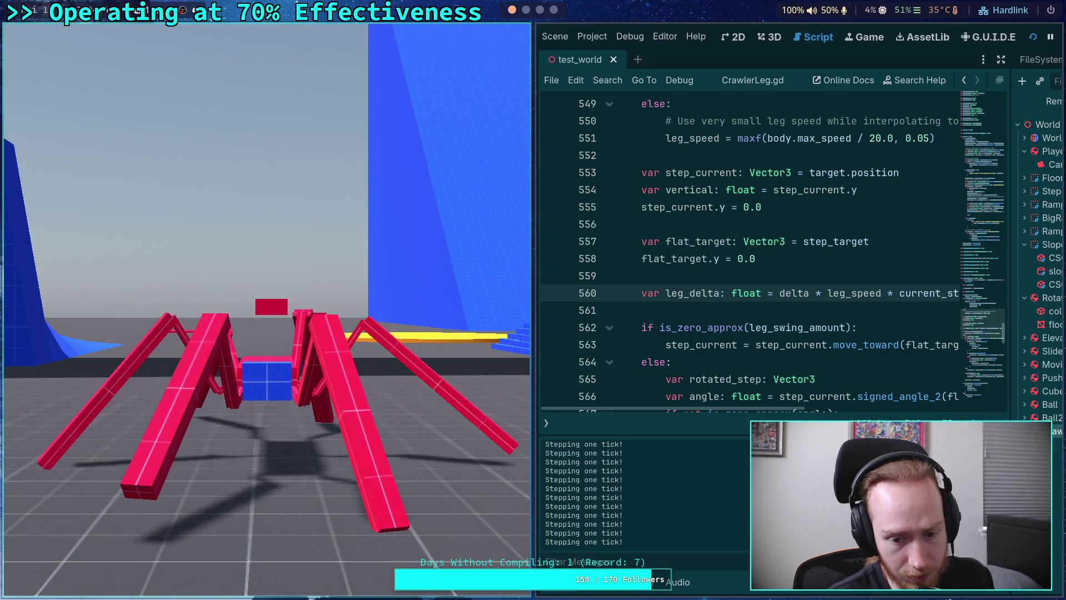
pyautogui.press('.')
pyautogui.press('.')
pyautogui.press('.')
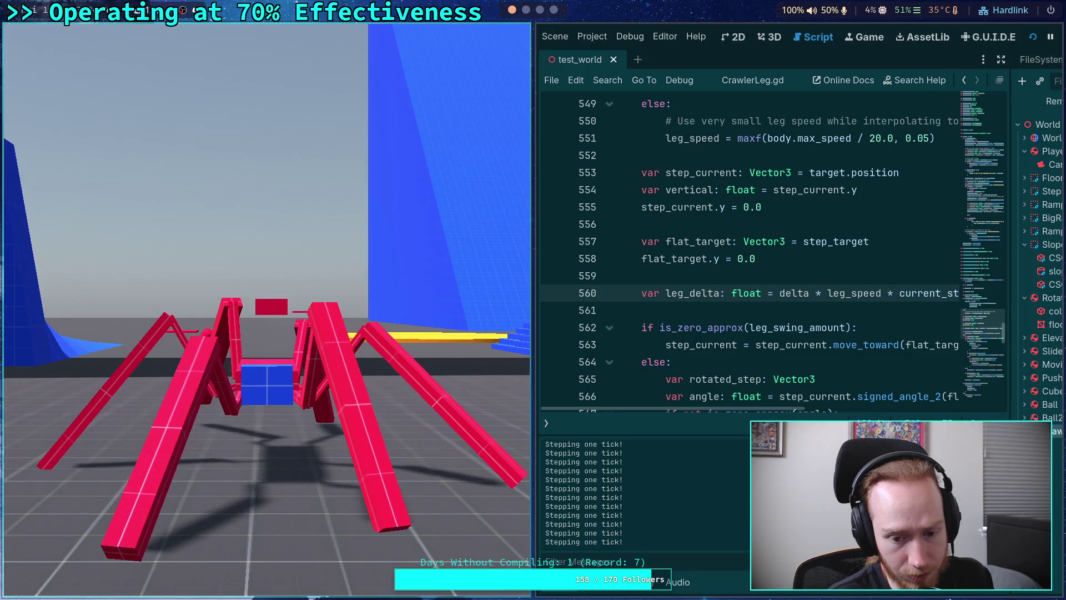
pyautogui.press('.')
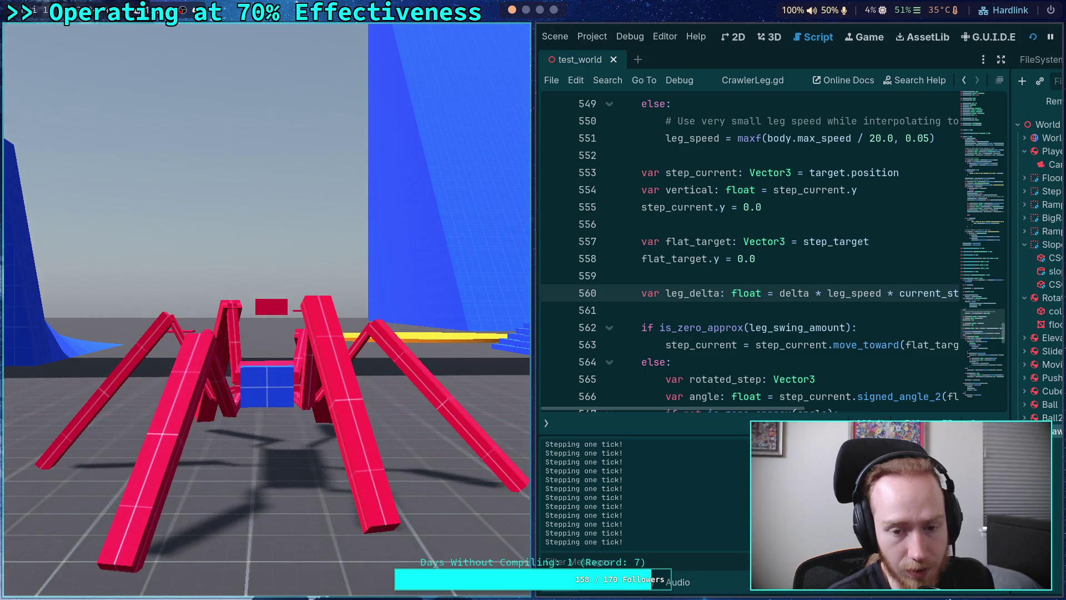
pyautogui.press('Escape')
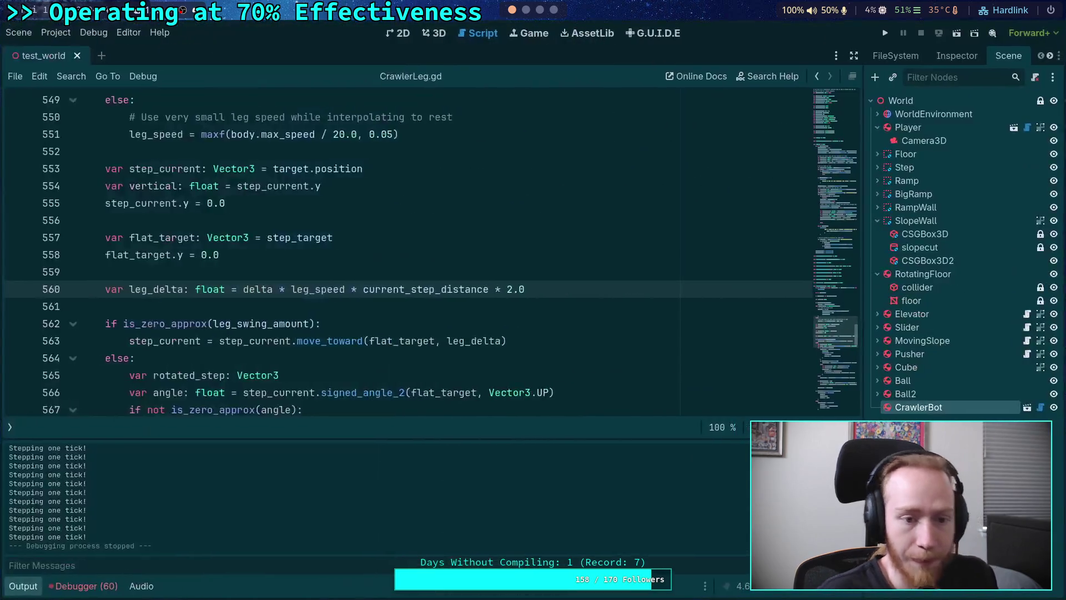